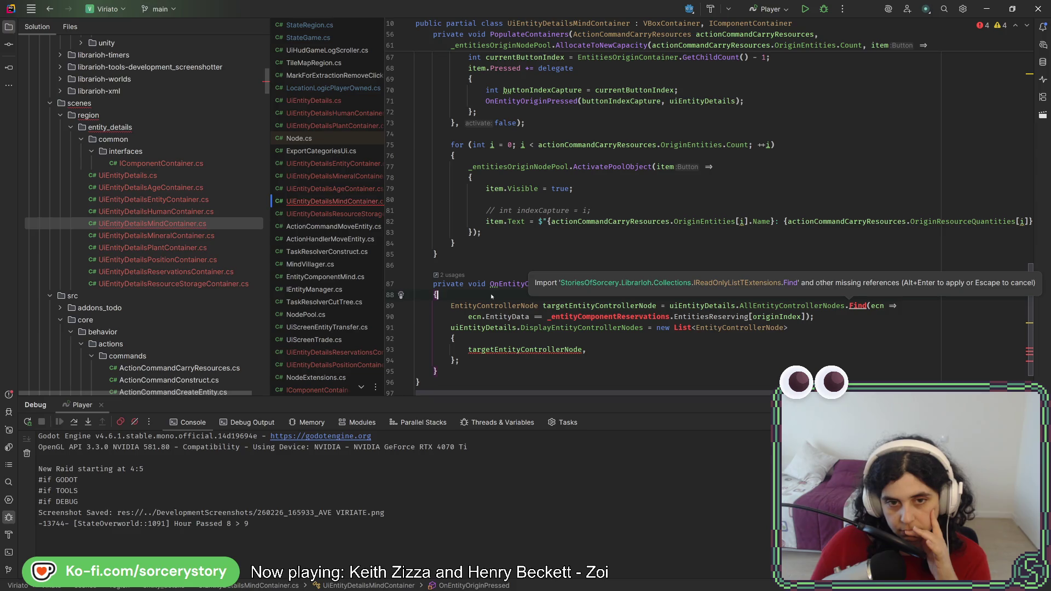
# Paste an ActionCommandCarryResources type check around the OnEntityOriginPressed body
pyautogui.scroll(1, 491, 296)
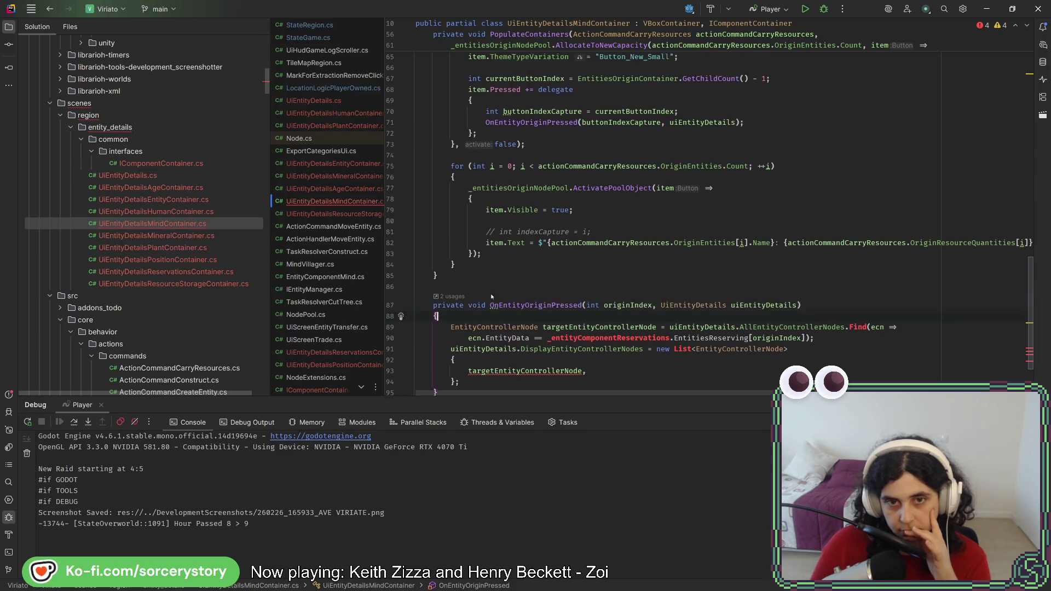
pyautogui.scroll(2, 491, 296)
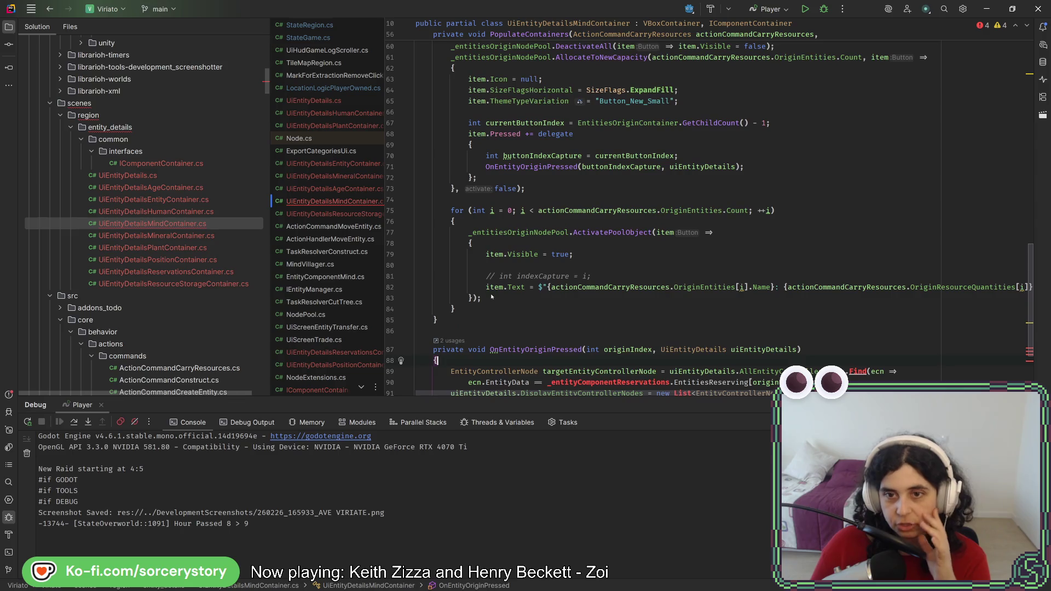
pyautogui.scroll(4, 491, 296)
pyautogui.scroll(4, 491, 296)
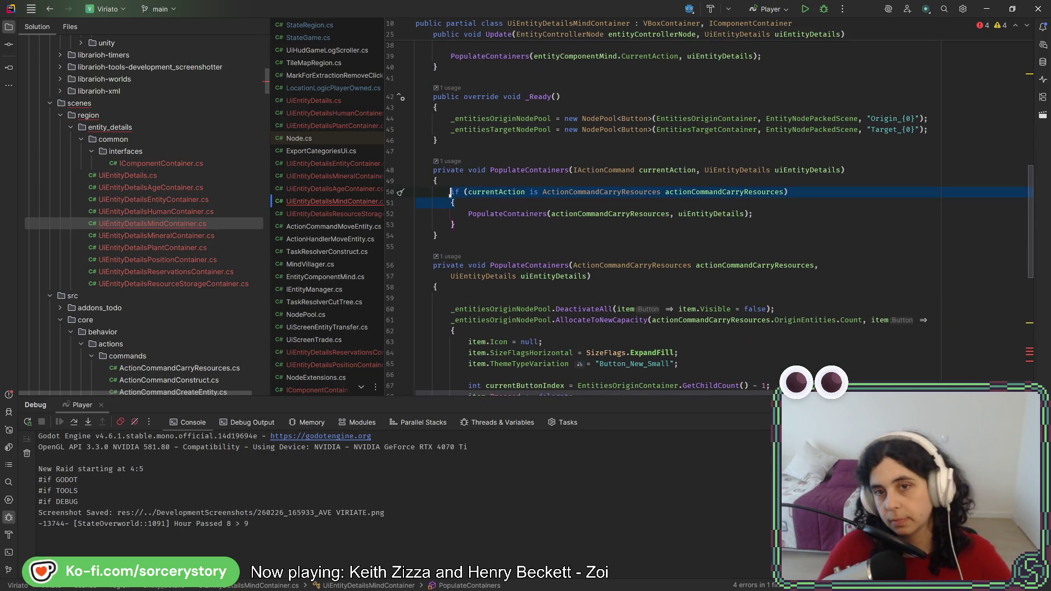
pyautogui.scroll(-10, 479, 298)
pyautogui.hotkey('ctrl', 'v')
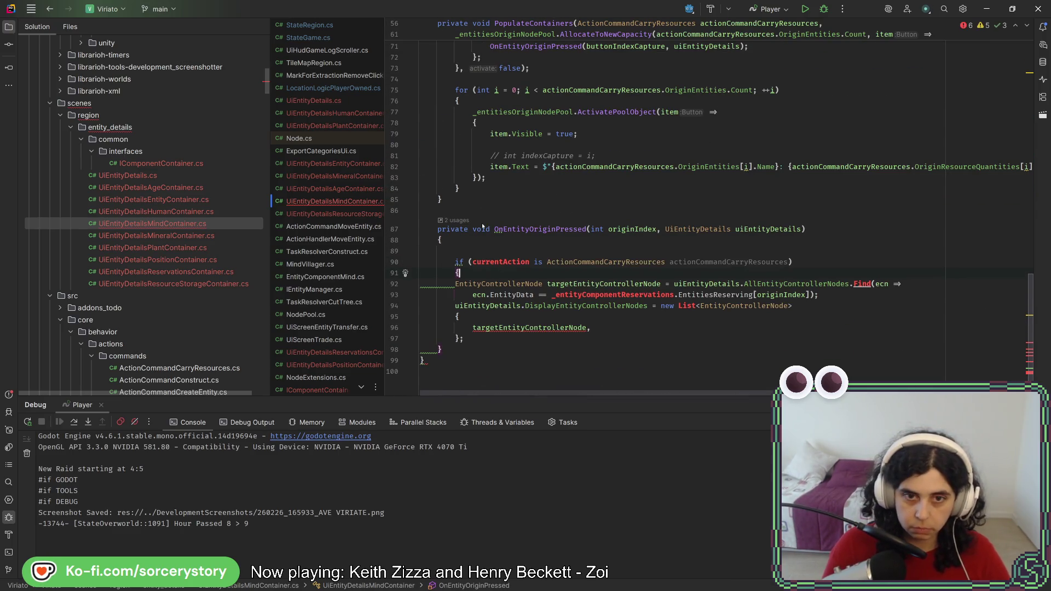
# Inspect the unresolved currentAction in the condition and the entityComponentMind variable in Update
pyautogui.click(504, 262)
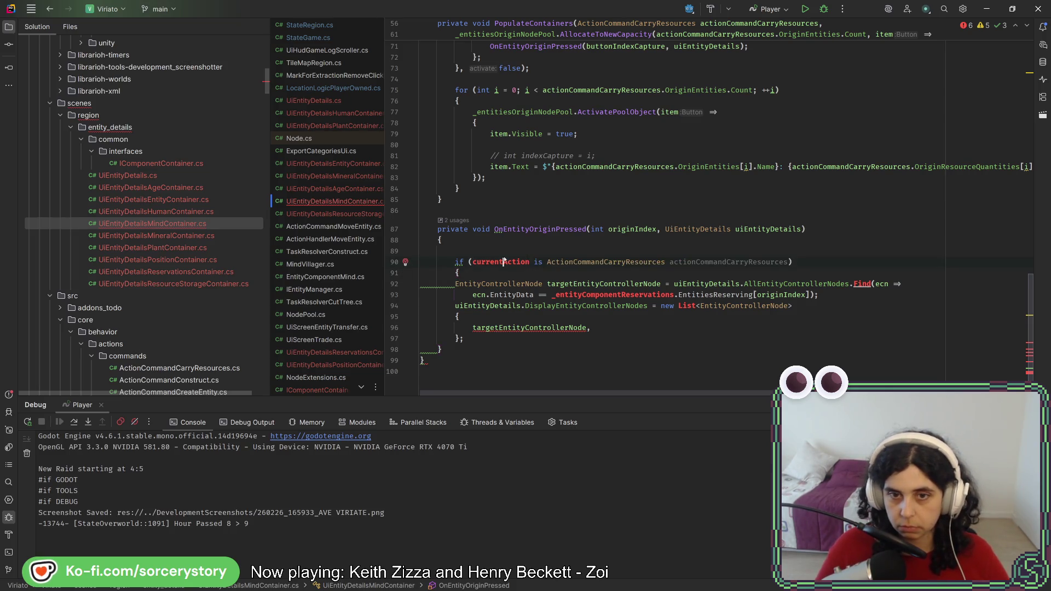
pyautogui.scroll(15, 569, 302)
pyautogui.scroll(5, 569, 303)
pyautogui.scroll(-4, 795, 255)
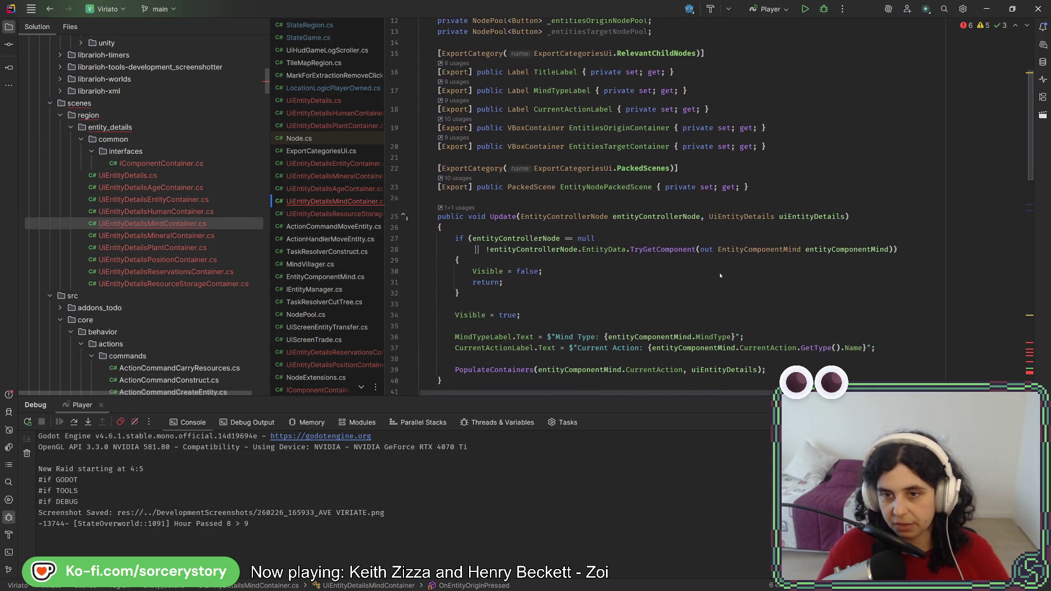
pyautogui.click(805, 250)
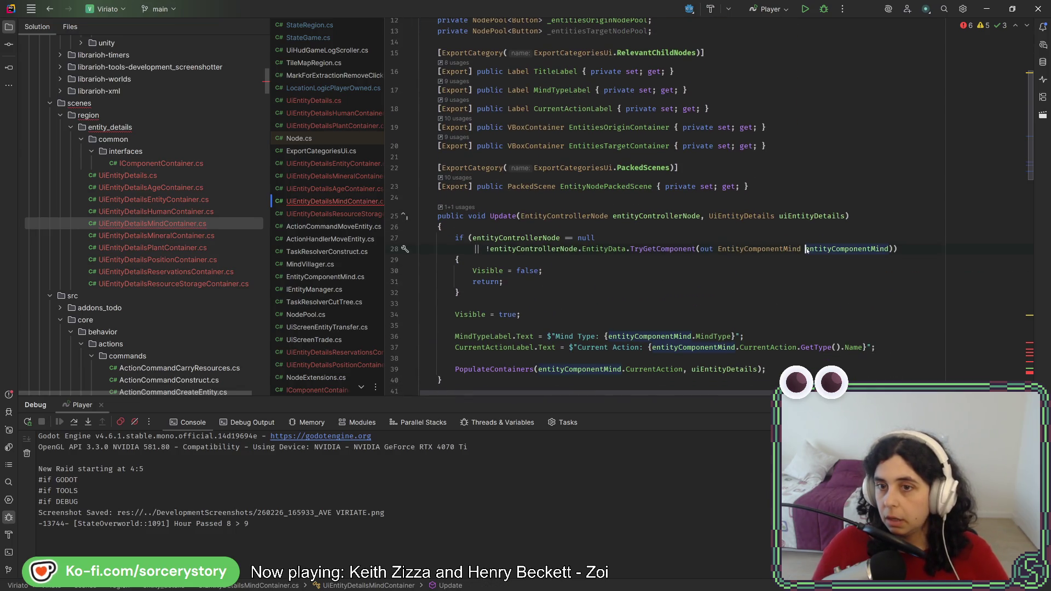
pyautogui.scroll(2, 705, 101)
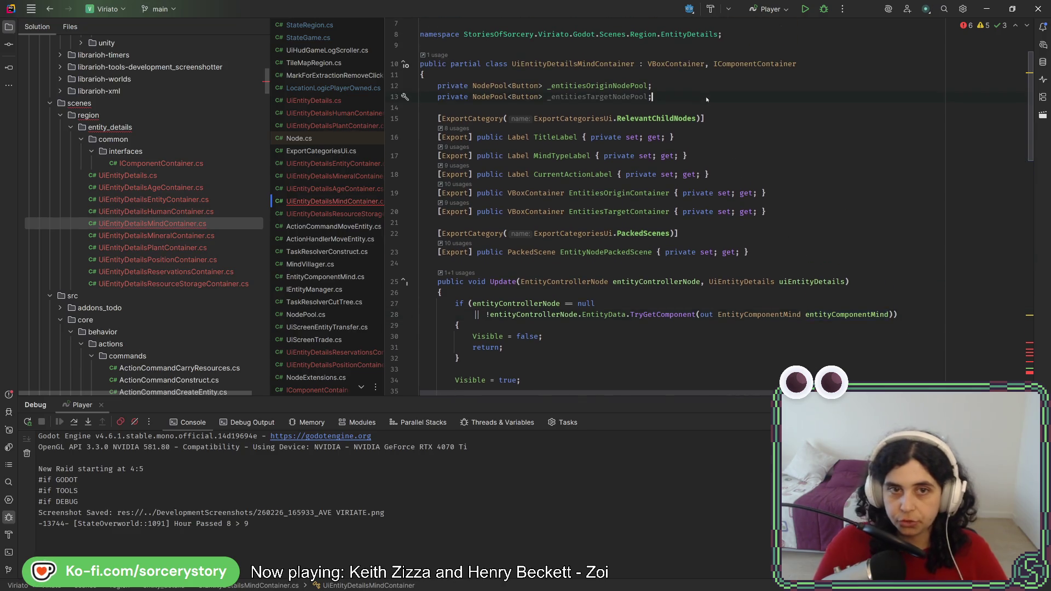
# Add a 'private IActionCommand _currentAction;' field below the node pools
pyautogui.press('Return')
pyautogui.write('private IActionCommand')
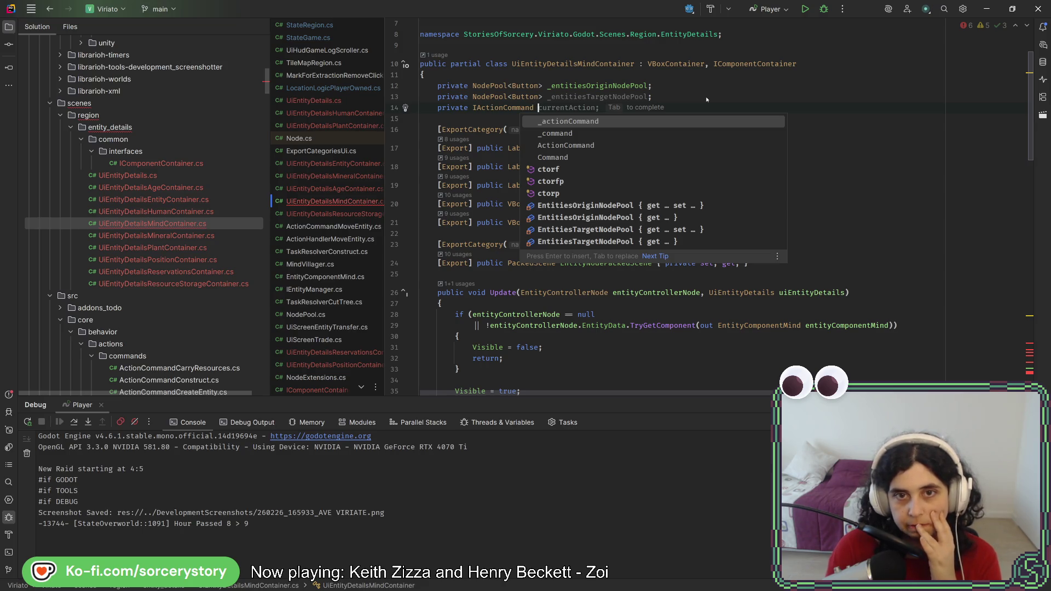
pyautogui.write('_')
pyautogui.press('Tab')
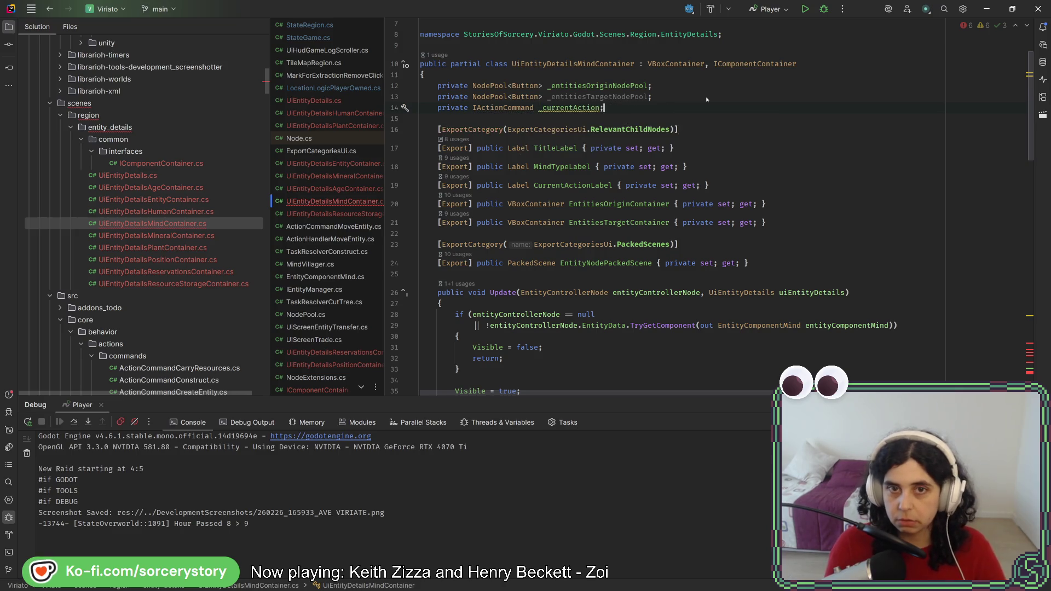
# In Update, assign '_currentAction = entityComponentMind.CurrentAction;' after the visibility check
pyautogui.scroll(-3, 644, 266)
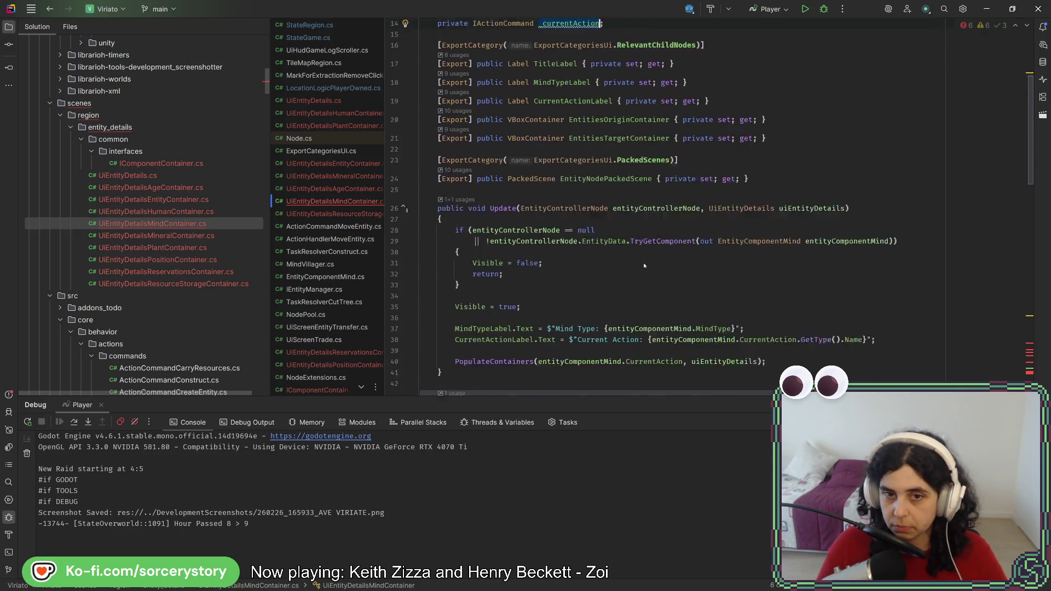
pyautogui.scroll(-2, 644, 266)
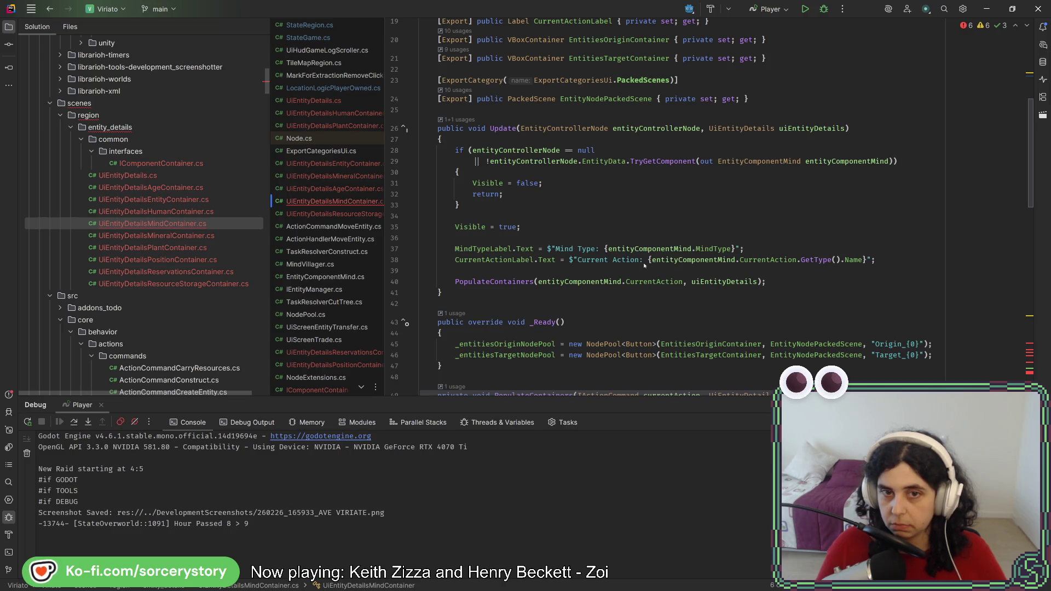
pyautogui.click(590, 203)
pyautogui.press('Return')
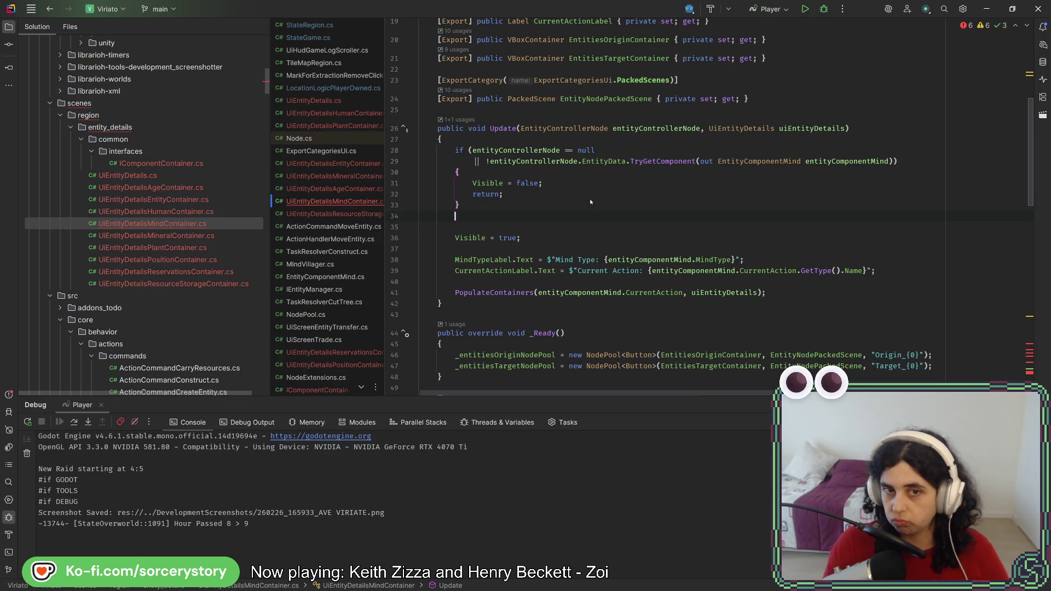
pyautogui.press('Return')
pyautogui.write('_currentAction = entityComponentMind')
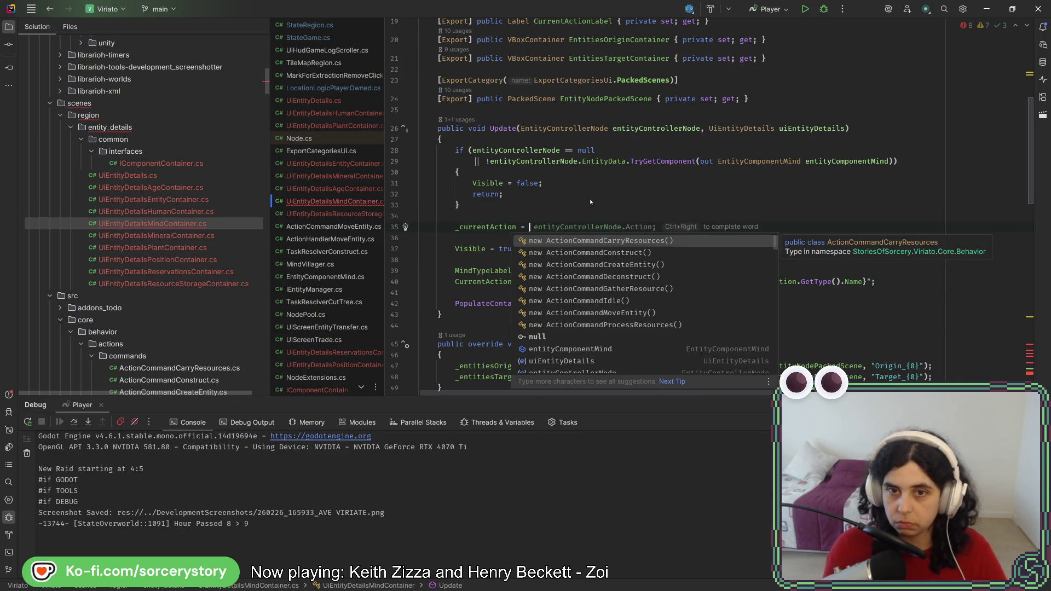
pyautogui.write('.')
pyautogui.press('Return')
pyautogui.write(';')
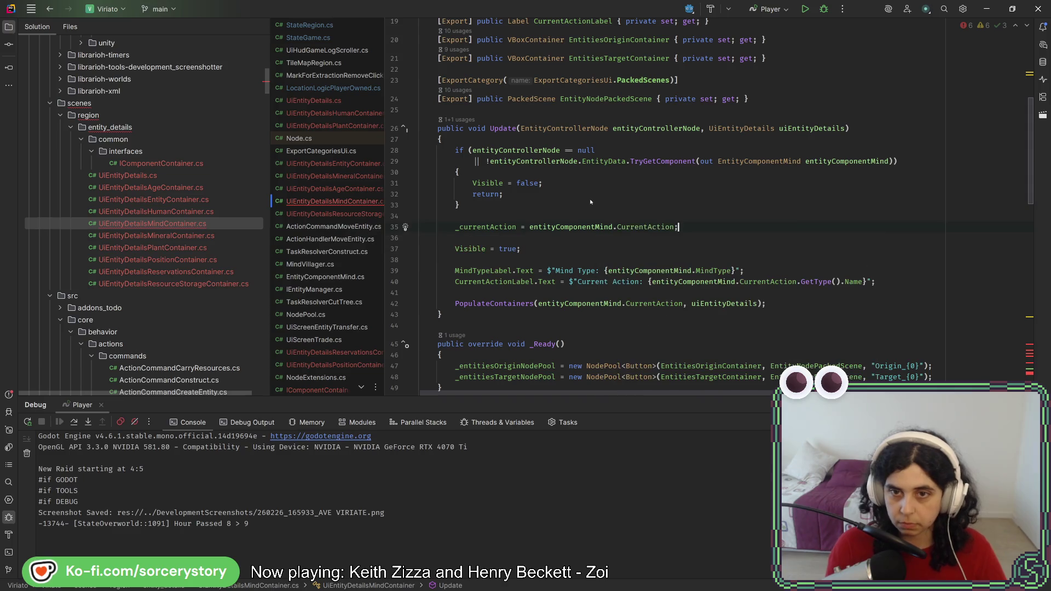
pyautogui.scroll(-1, 622, 204)
pyautogui.scroll(-15, 623, 204)
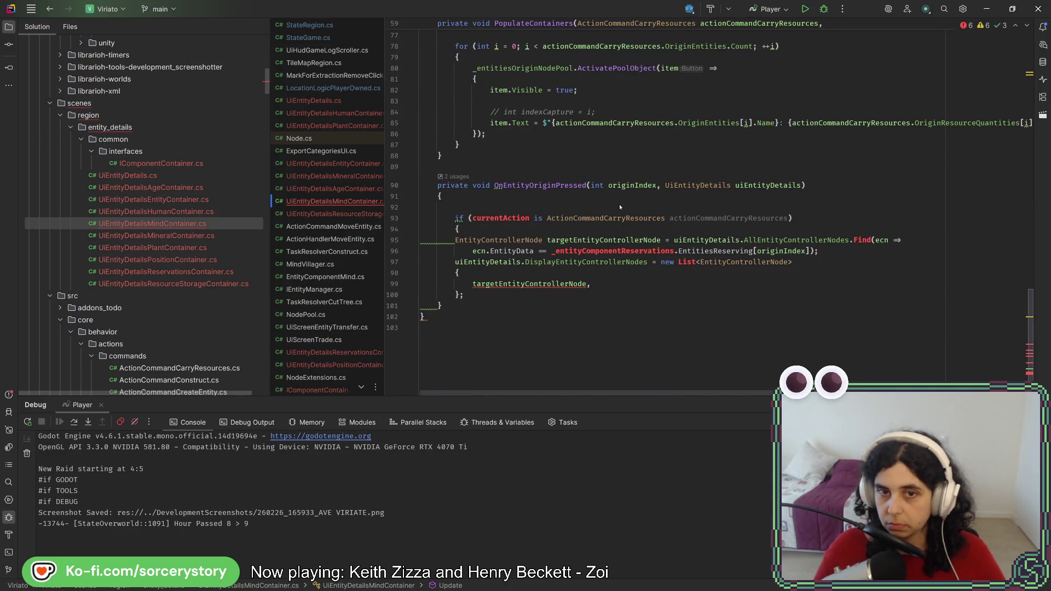
# Change the condition to check _currentAction and close the if-block with a brace
pyautogui.click(511, 218)
pyautogui.write('_')
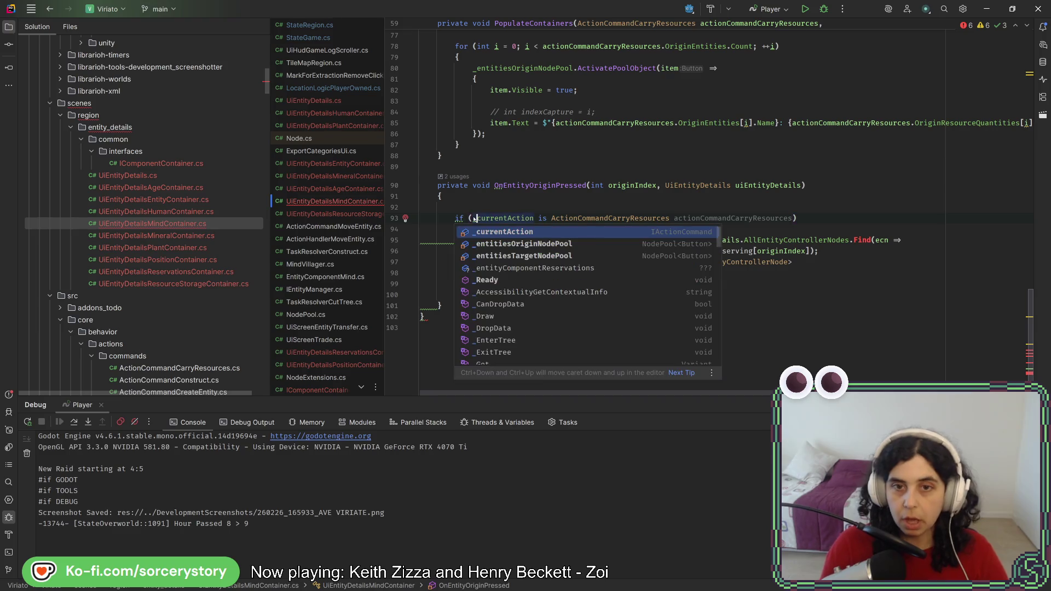
pyautogui.click(842, 221)
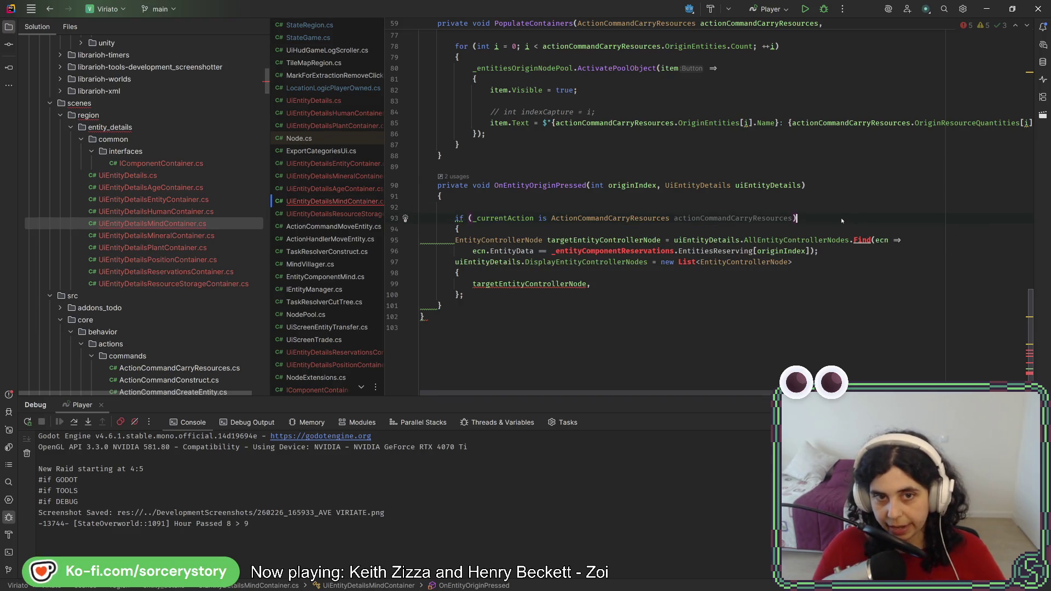
pyautogui.click(648, 307)
pyautogui.press('Return')
pyautogui.write('}')
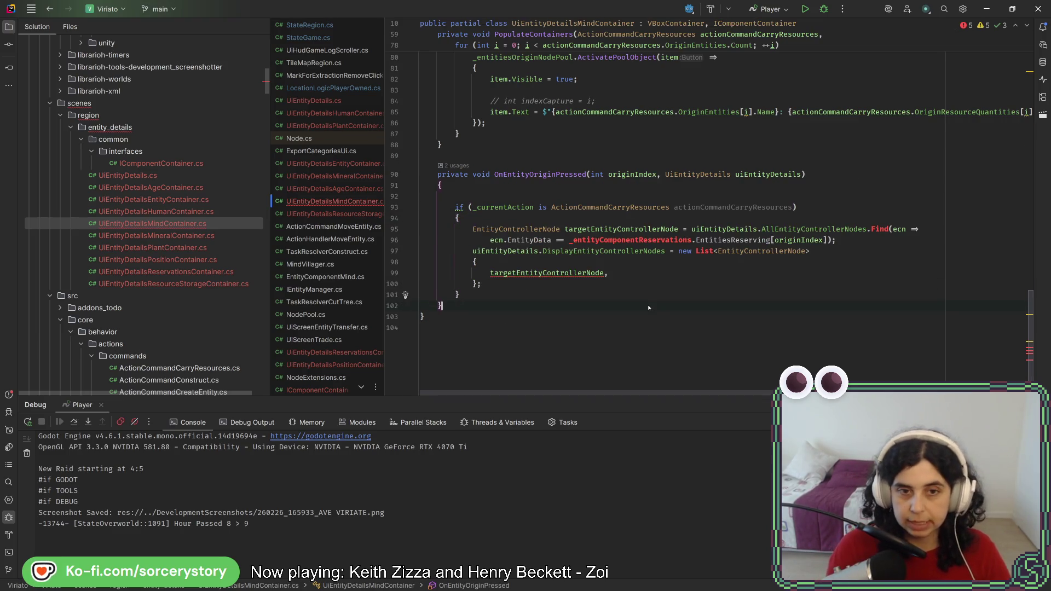
# Replace _entityComponentReservations with actionCommandCarryResources.OriginEntities
pyautogui.hotkey('shift', 'F2')
pyautogui.hotkey('ctrl', 'c')
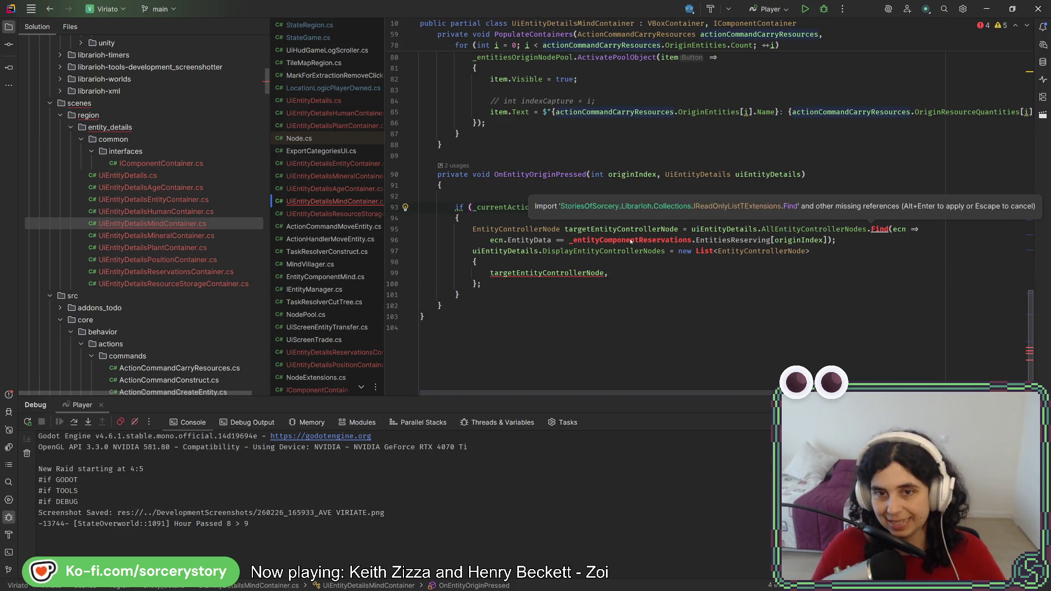
pyautogui.doubleClick(632, 242)
pyautogui.hotkey('ctrl', 'v')
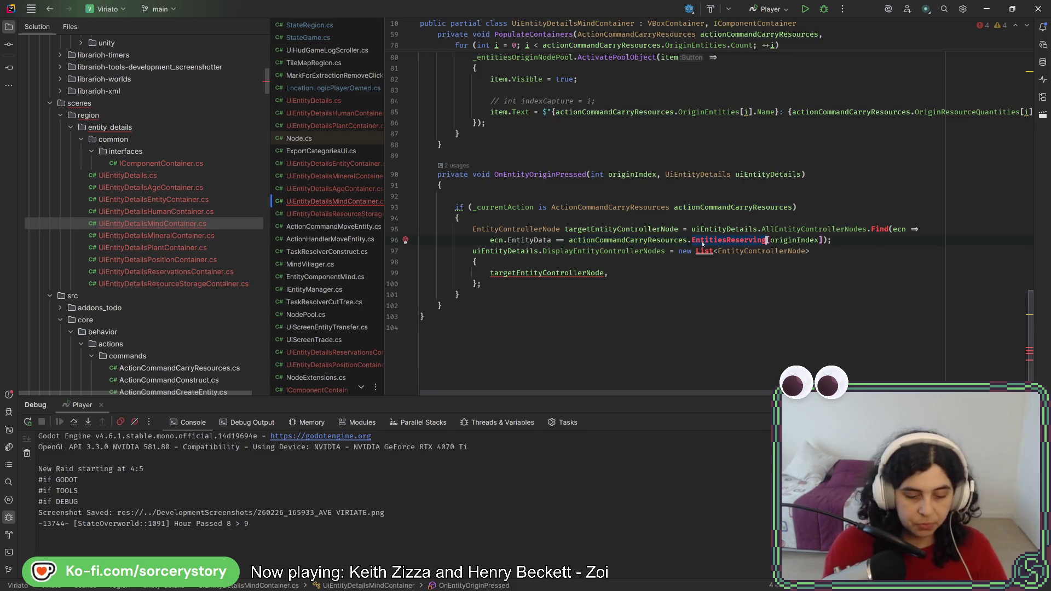
pyautogui.write('Ori')
pyautogui.press('Return')
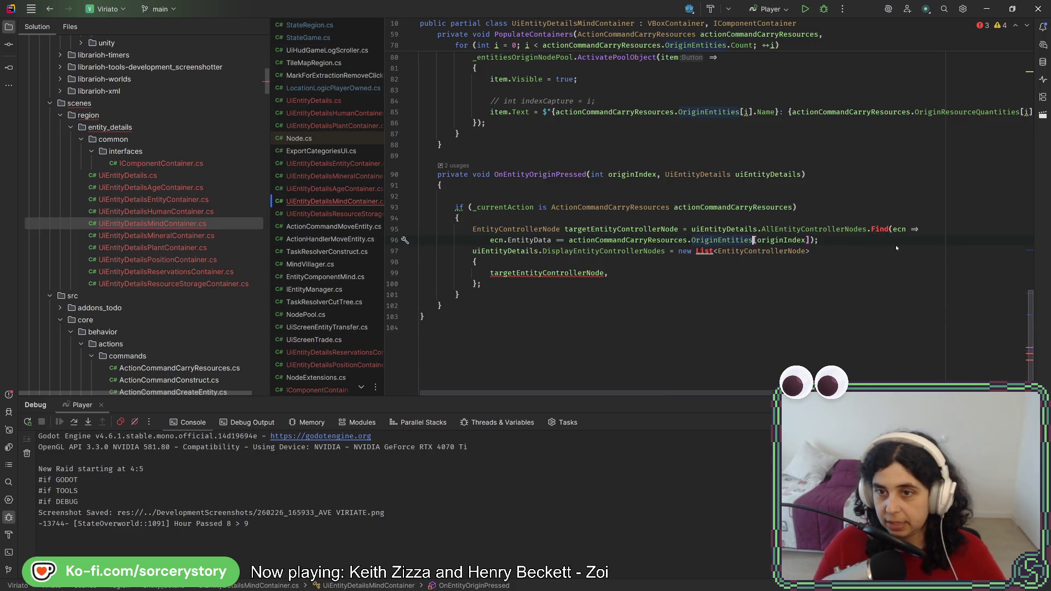
# Rename targetEntityControllerNode to originEntityControllerNode, including its later reference
pyautogui.click(704, 252)
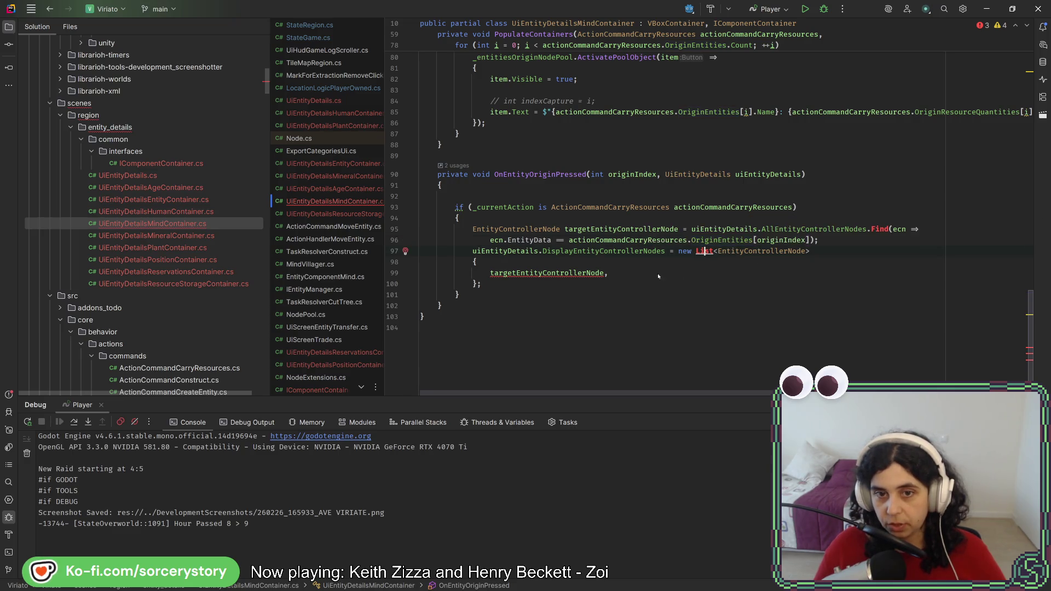
pyautogui.write('};')
pyautogui.click(583, 275)
pyautogui.click(590, 229)
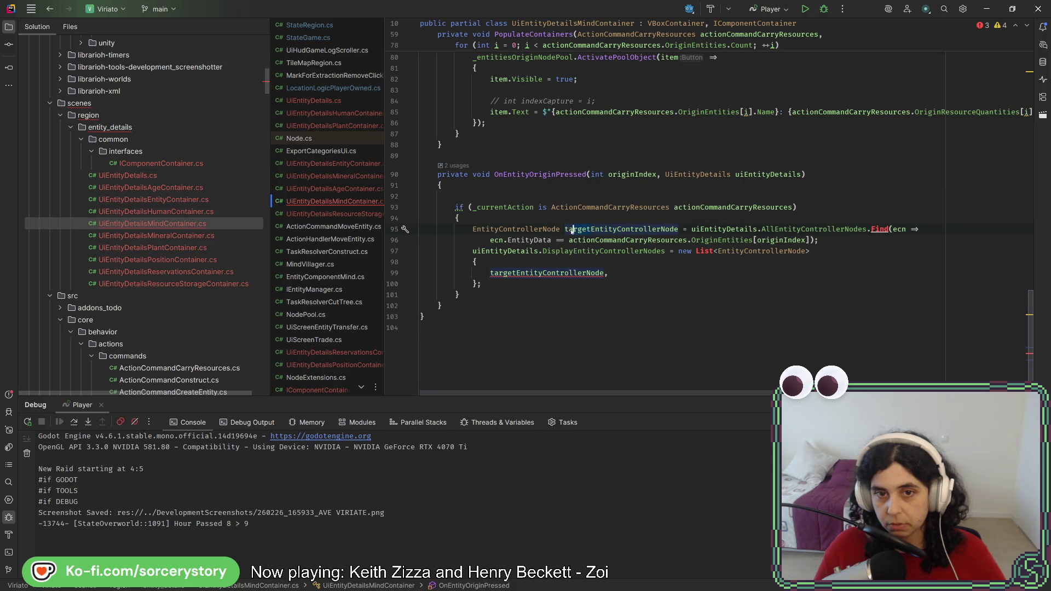
pyautogui.write('origin')
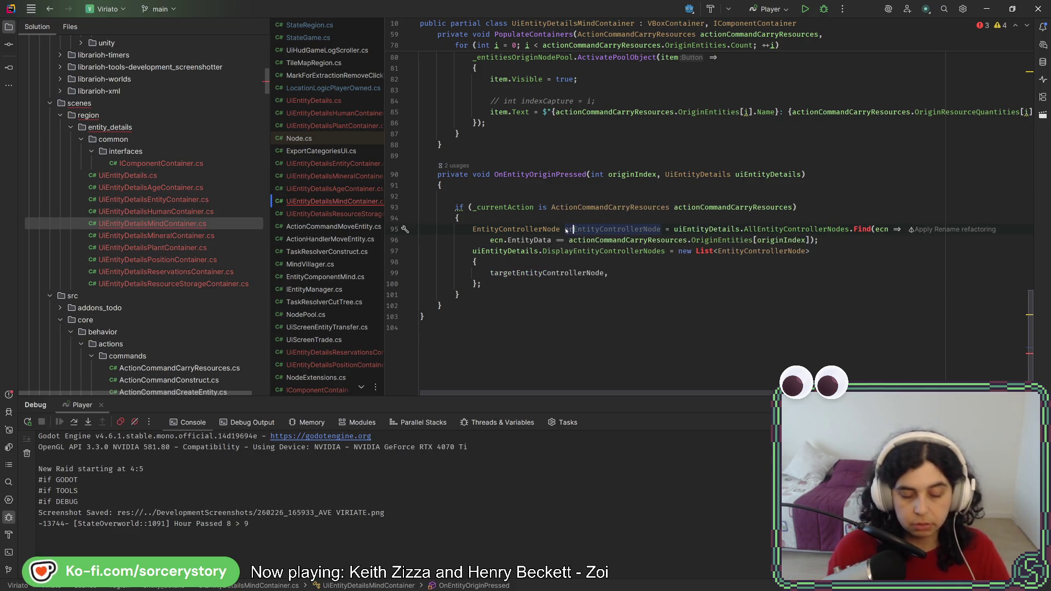
pyautogui.doubleClick(578, 230)
pyautogui.hotkey('ctrl', 'c')
pyautogui.doubleClick(571, 273)
pyautogui.hotkey('ctrl', 'v')
# Import the missing reference for List and remove the blank line inside the if-block
pyautogui.click(704, 263)
pyautogui.hotkey('alt', 'Return')
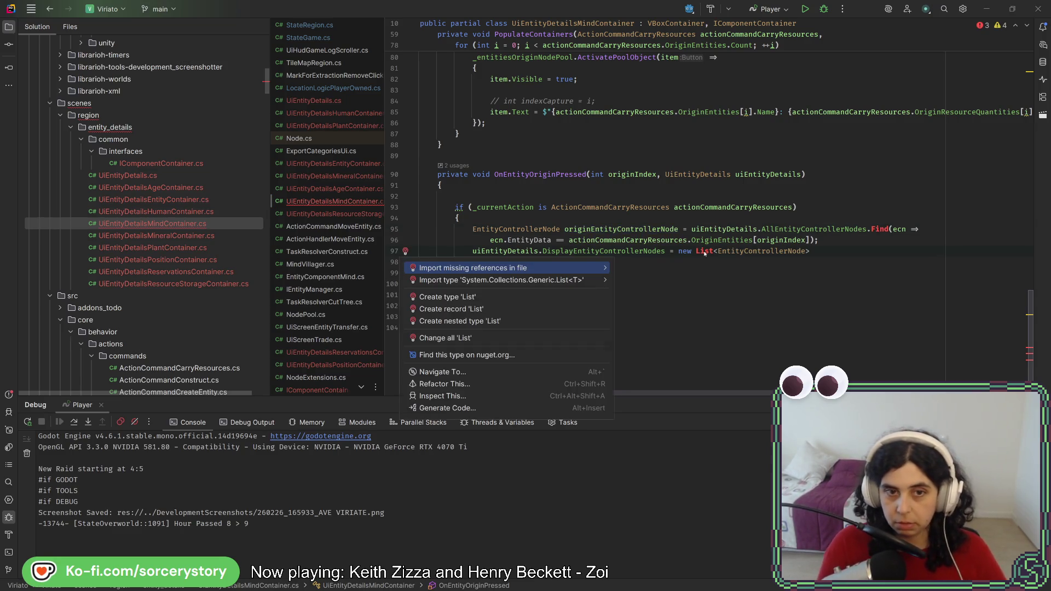
pyautogui.press('Return')
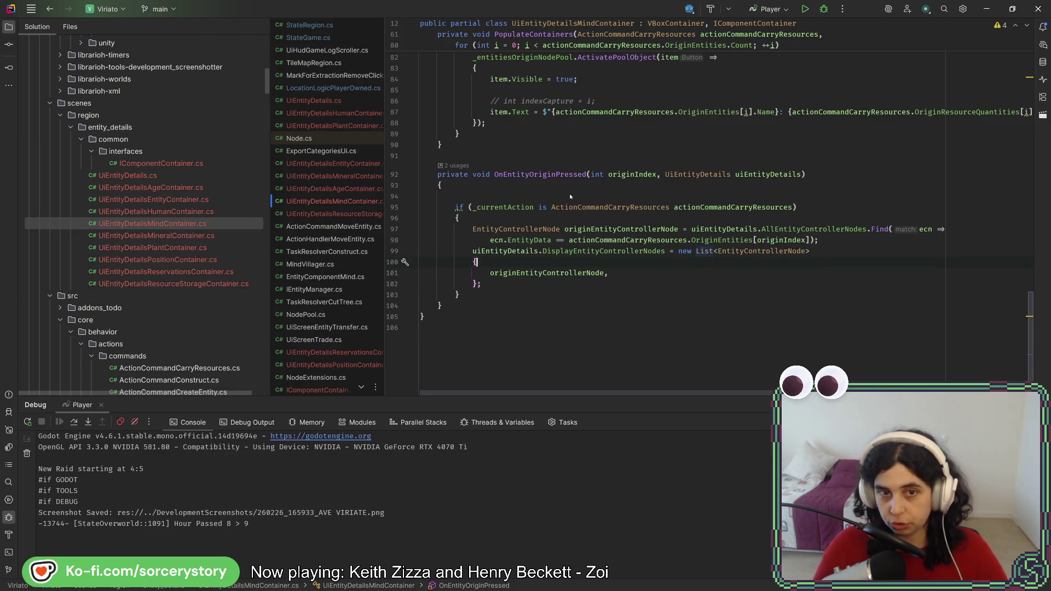
pyautogui.click(569, 196)
pyautogui.press('BackSpace')
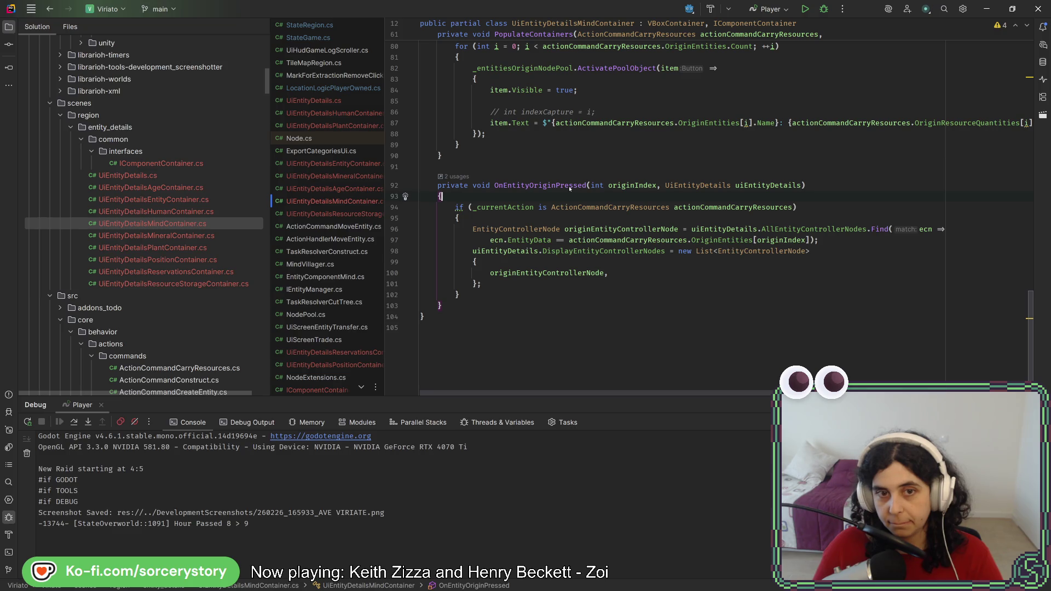
# Duplicate the OnEntityOriginPressed method directly below itself
pyautogui.moveTo(478, 294); pyautogui.dragTo(456, 206)
pyautogui.moveTo(442, 305); pyautogui.dragTo(453, 160)
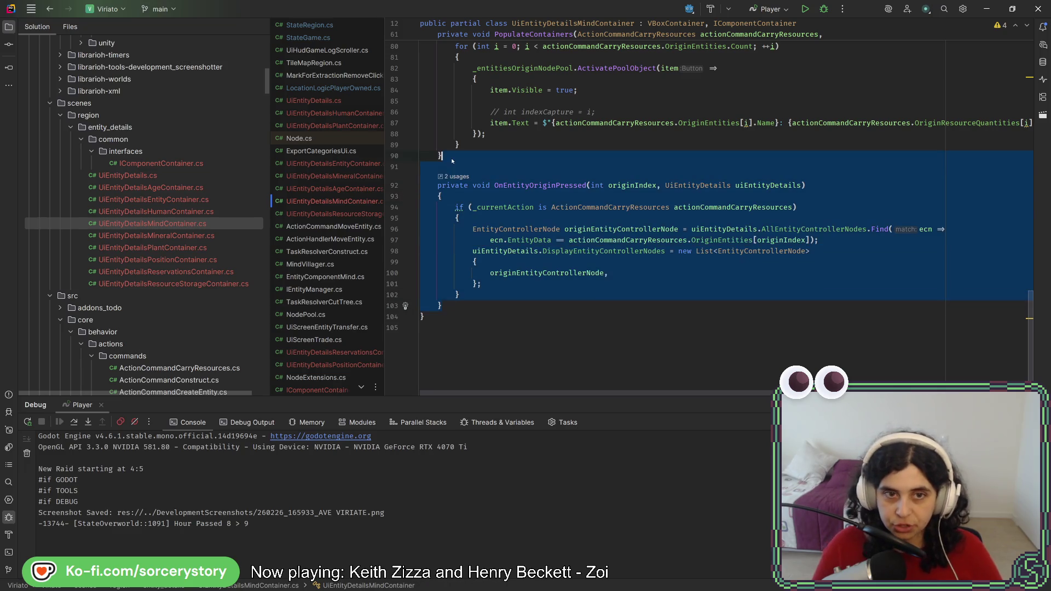
pyautogui.click(507, 307)
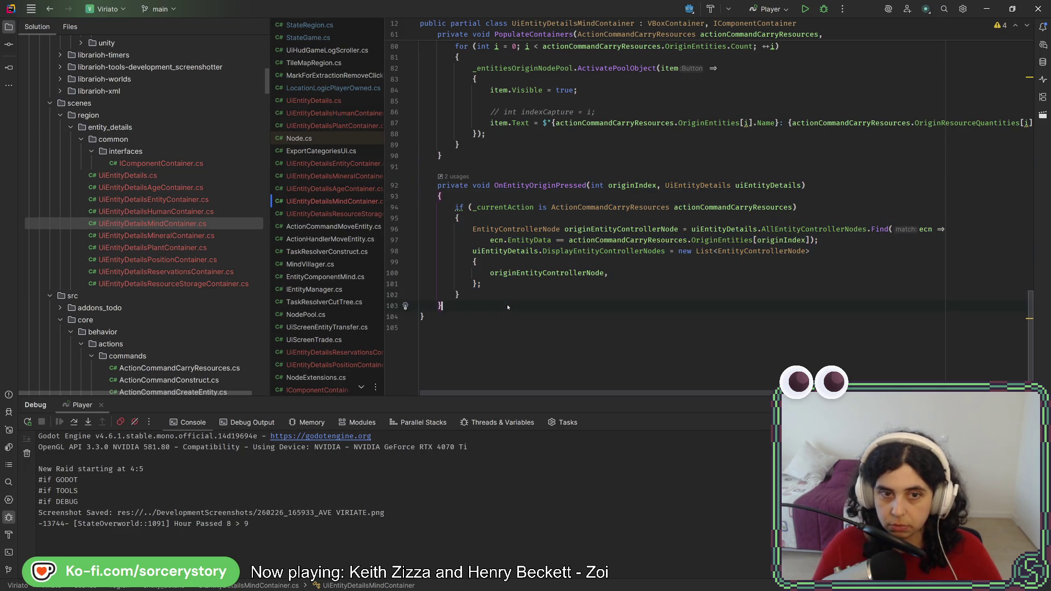
pyautogui.click(508, 298)
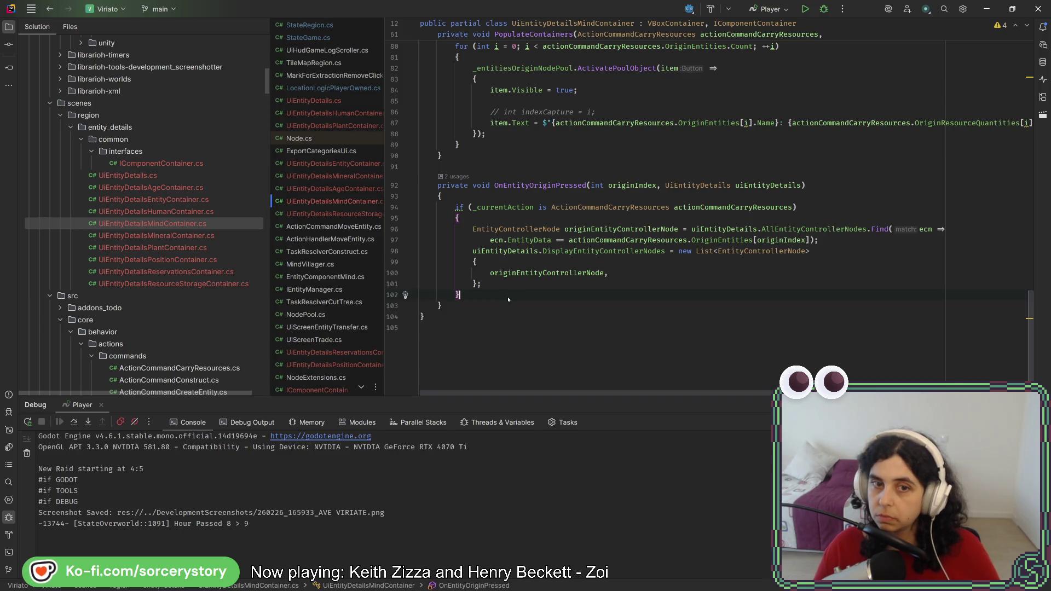
pyautogui.doubleClick(441, 306)
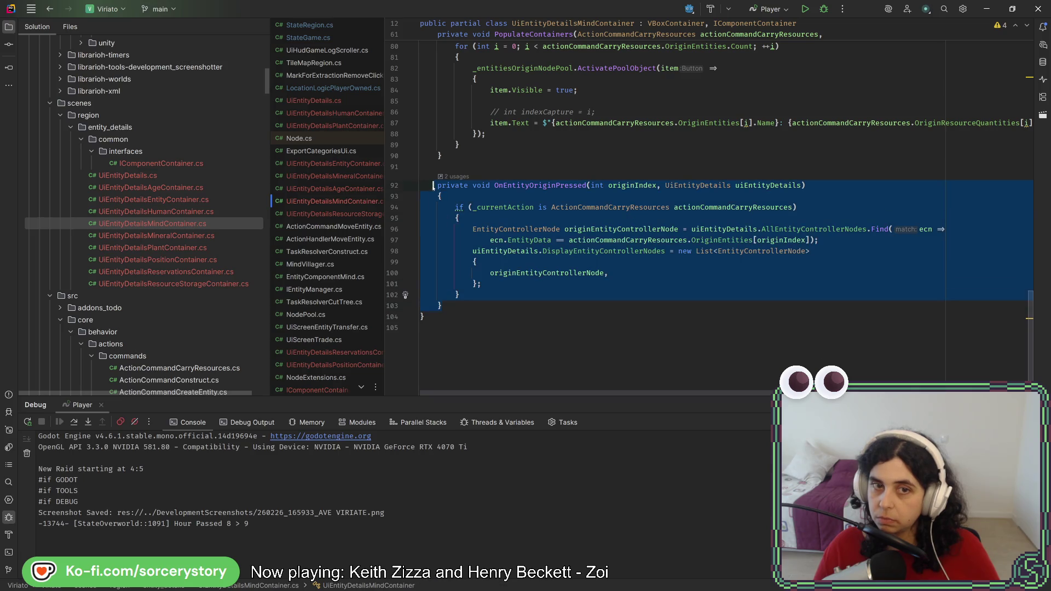
pyautogui.click(465, 306)
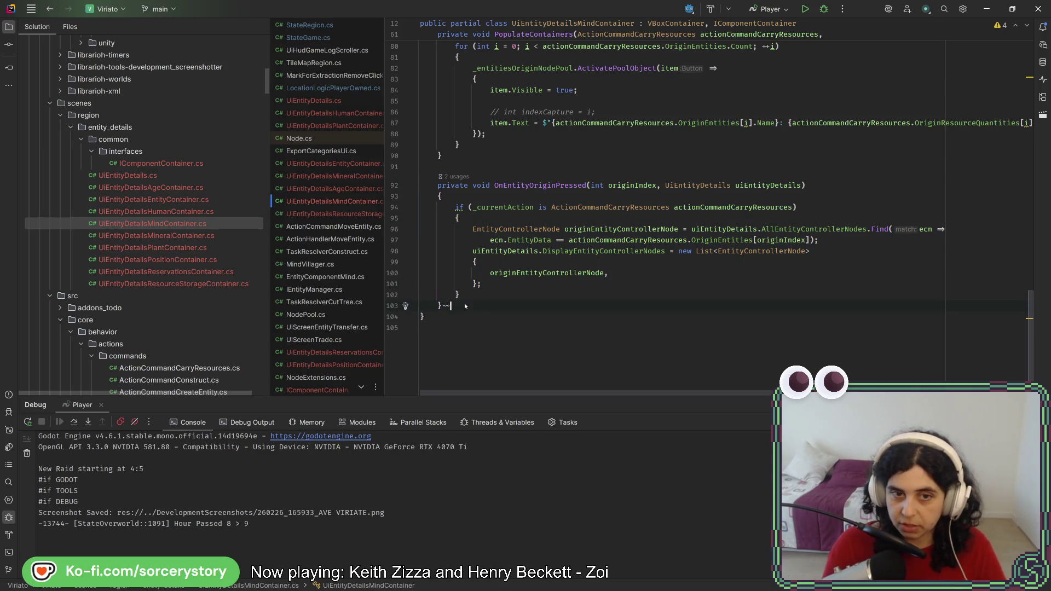
pyautogui.press('Return')
pyautogui.hotkey('ctrl', 'v')
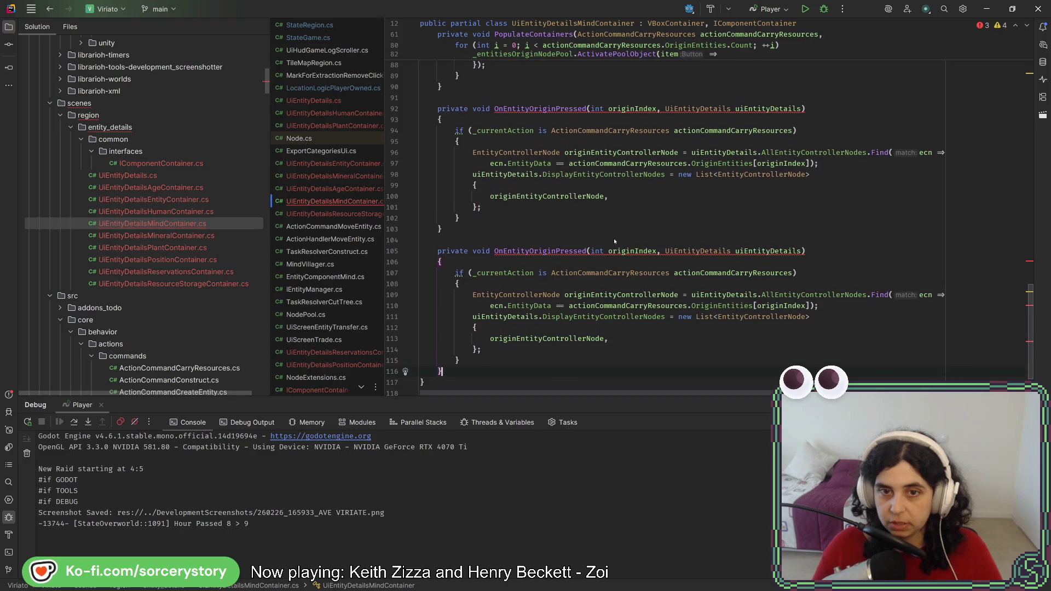
# Add an ActionCommandCarryResources actionCommandCarryResources parameter to the copy and remove its type check
pyautogui.click(591, 251)
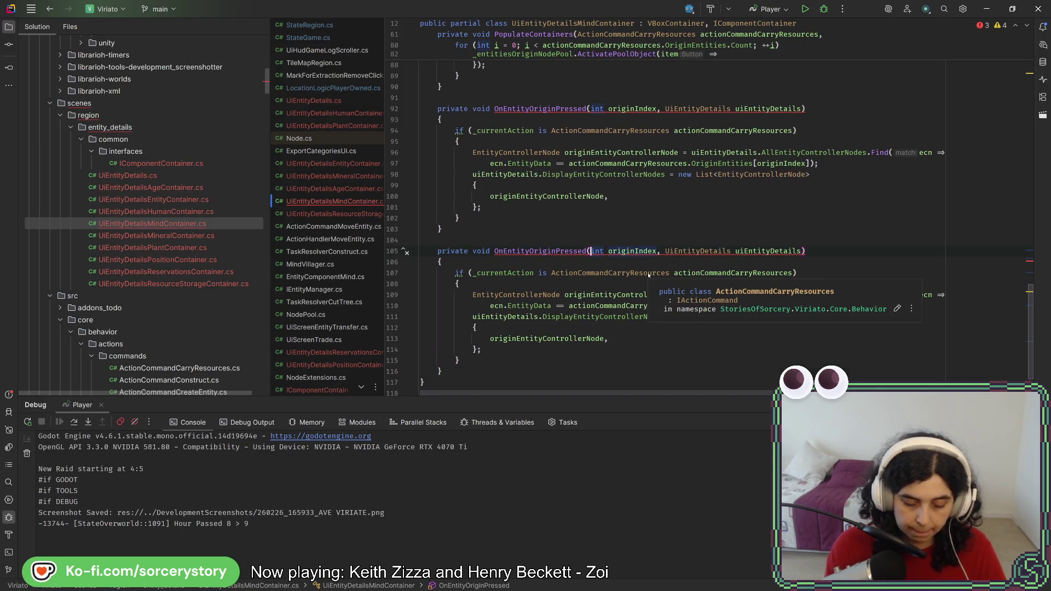
pyautogui.write('ActionCom')
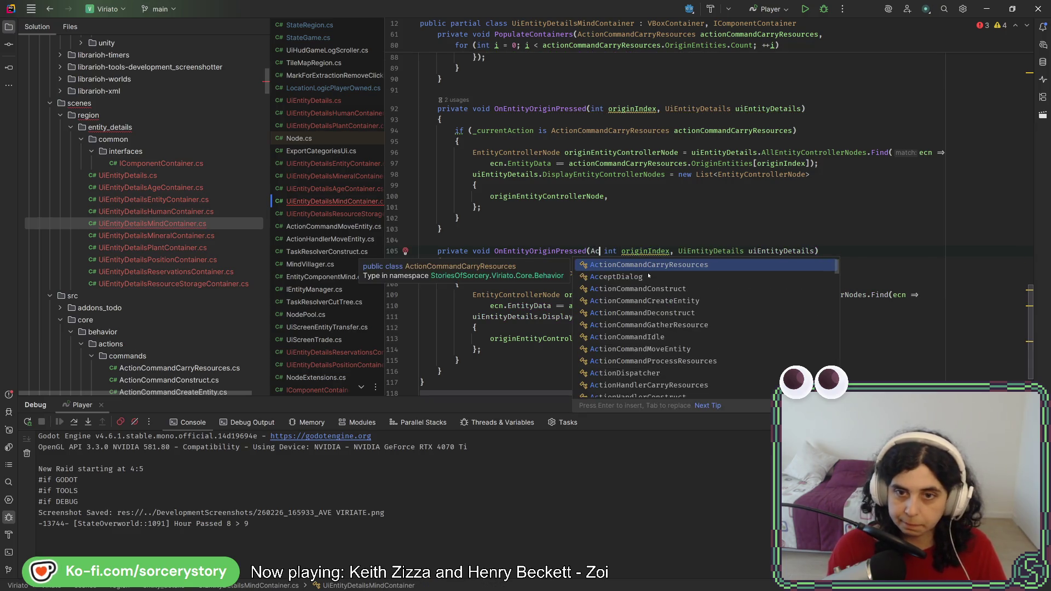
pyautogui.press('Return')
pyautogui.write('actionCommandCarryResources a')
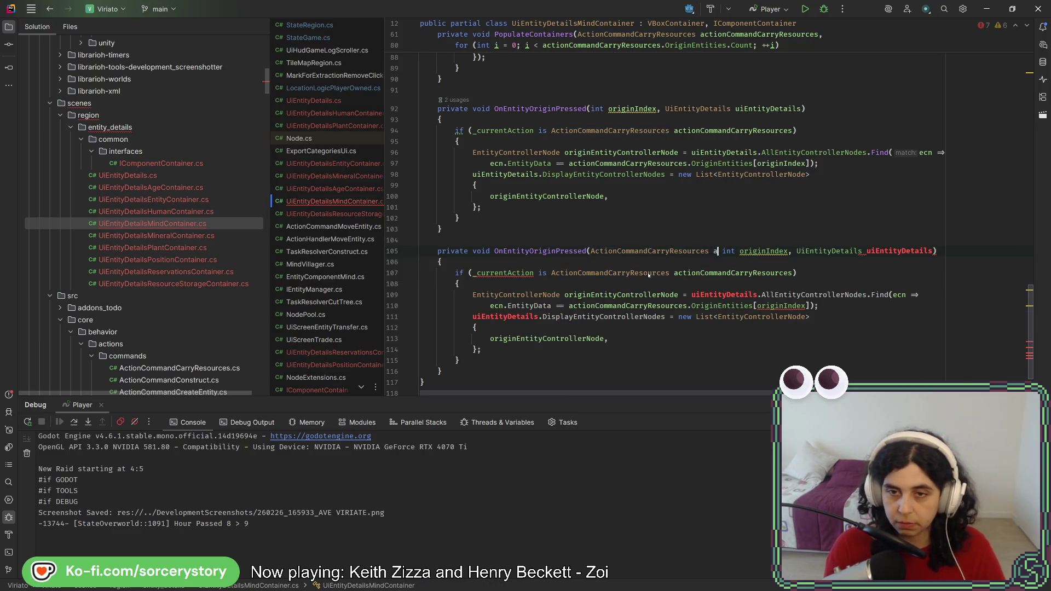
pyautogui.write(',')
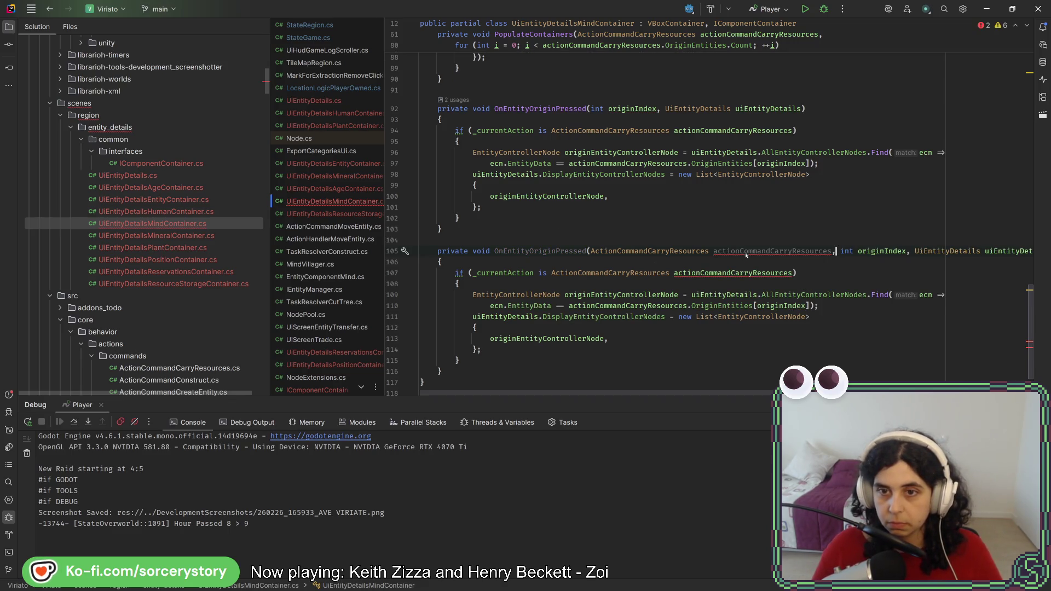
pyautogui.moveTo(748, 252)
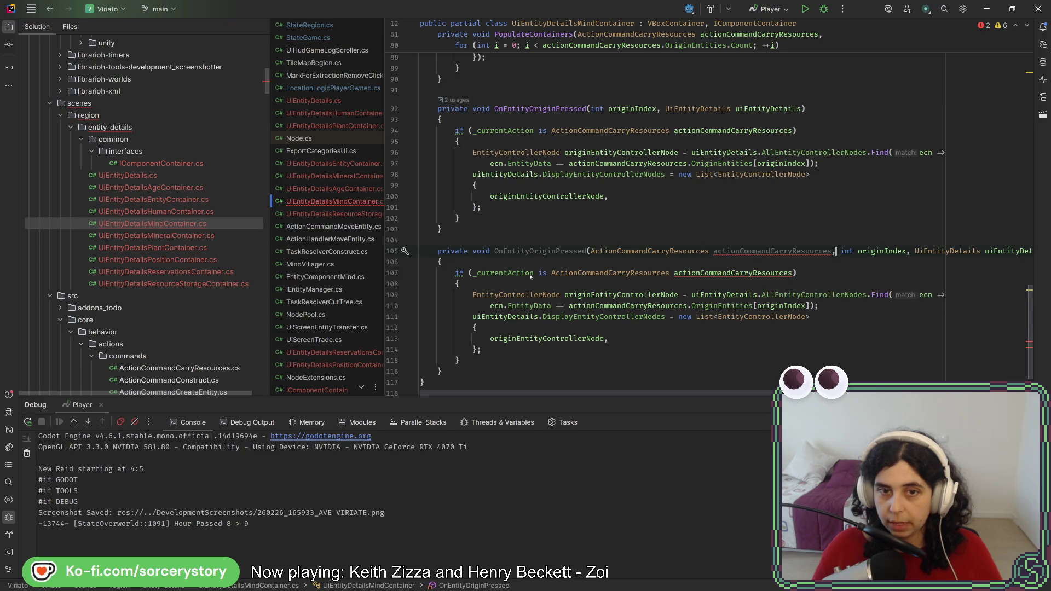
pyautogui.press('Delete')
pyautogui.click(443, 338)
pyautogui.press('BackSpace')
pyautogui.press('BackSpace')
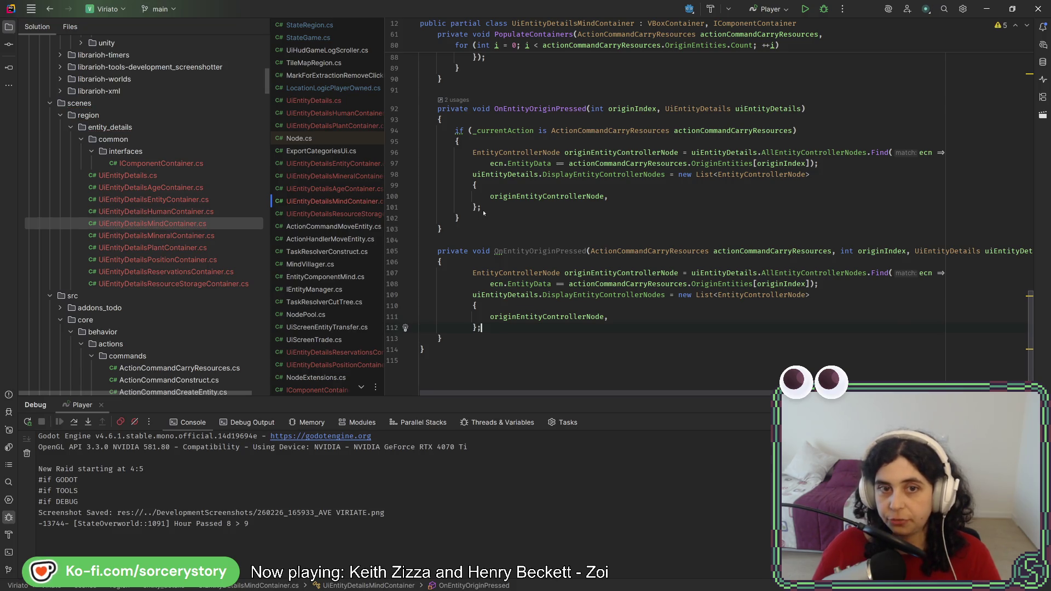
# Replace the original method's body with OnEntityOriginPressed(_currentAction, originIndex, uiEntityDetails)
pyautogui.click(473, 219)
pyautogui.moveTo(474, 219); pyautogui.dragTo(498, 128)
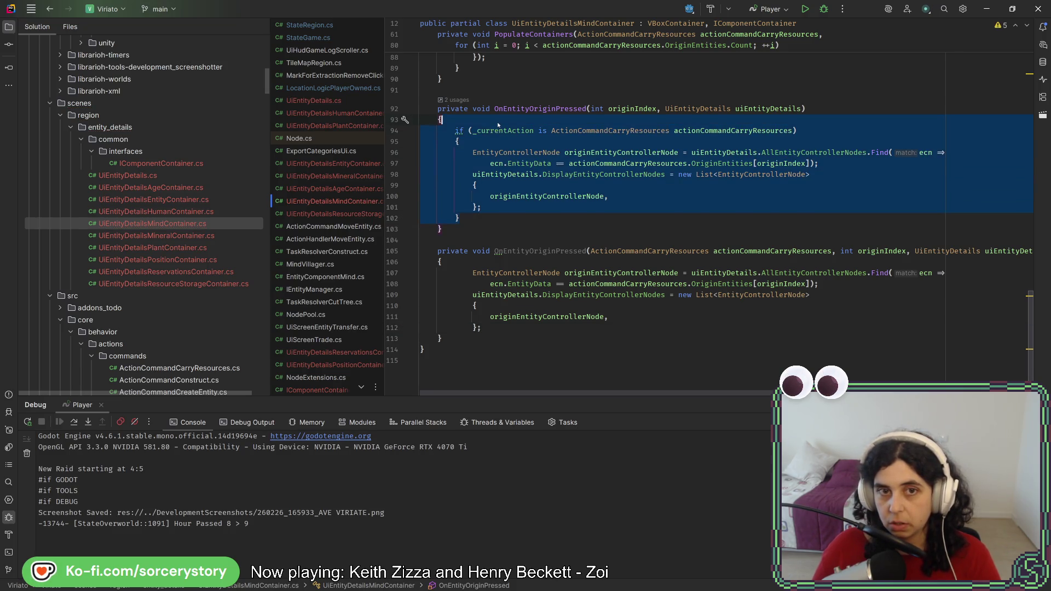
pyautogui.press('Delete')
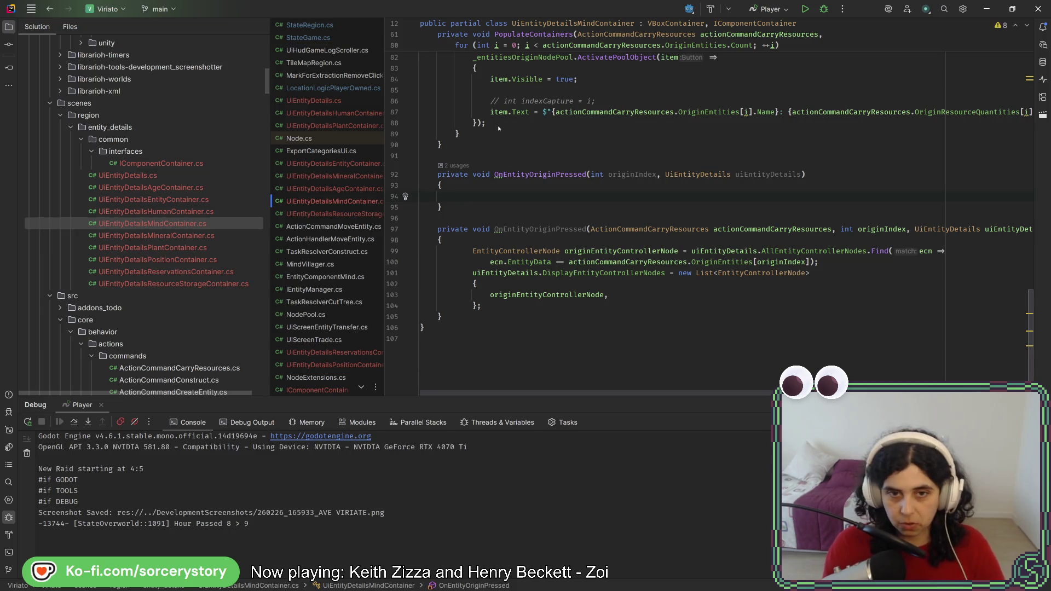
pyautogui.write('OnEnti')
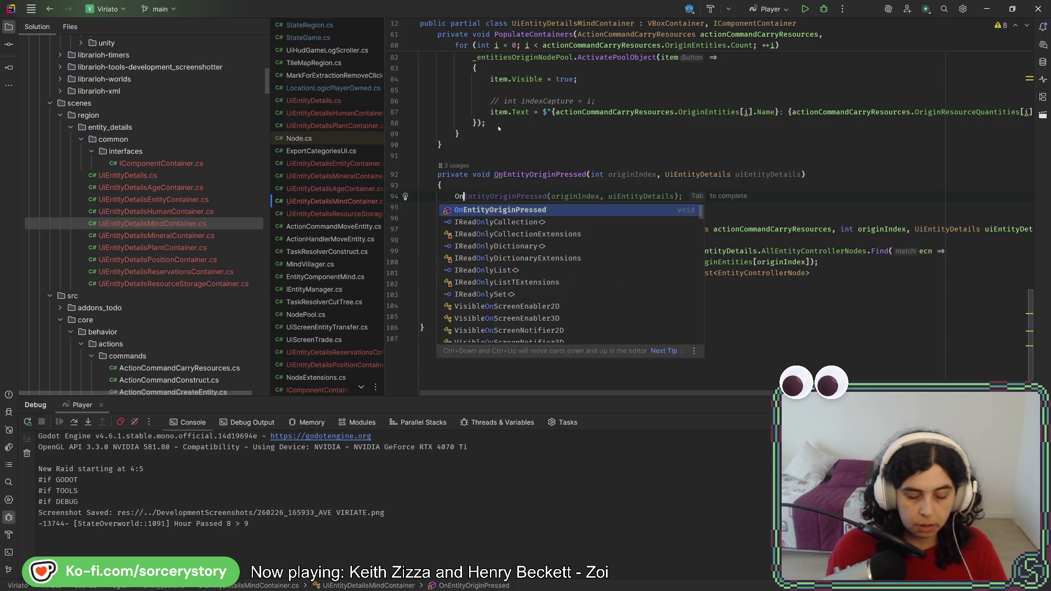
pyautogui.press('Return')
pyautogui.write('_c')
pyautogui.press('Return')
pyautogui.write(', ')
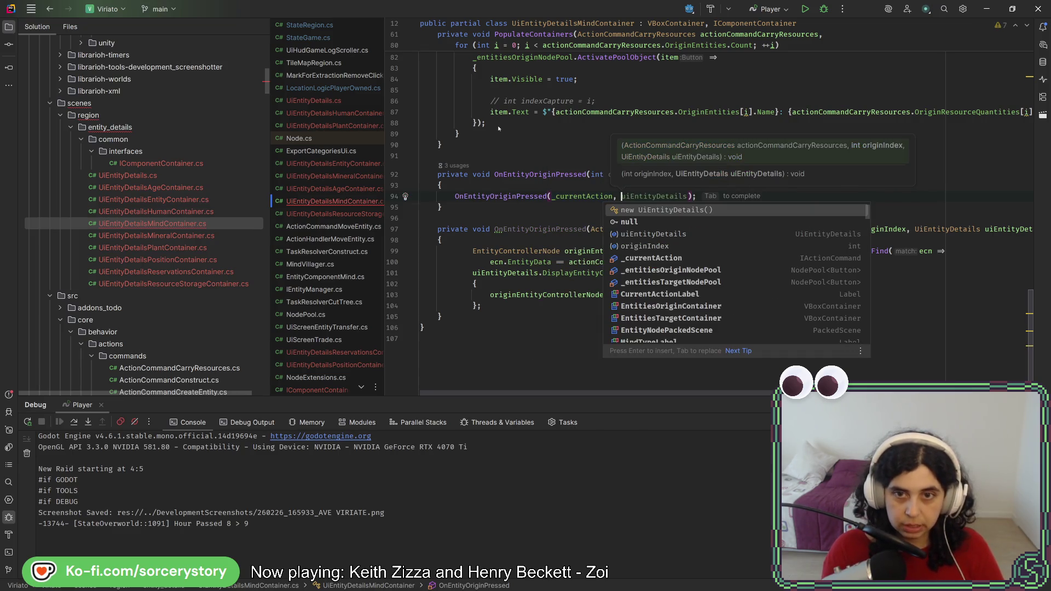
pyautogui.write('inde')
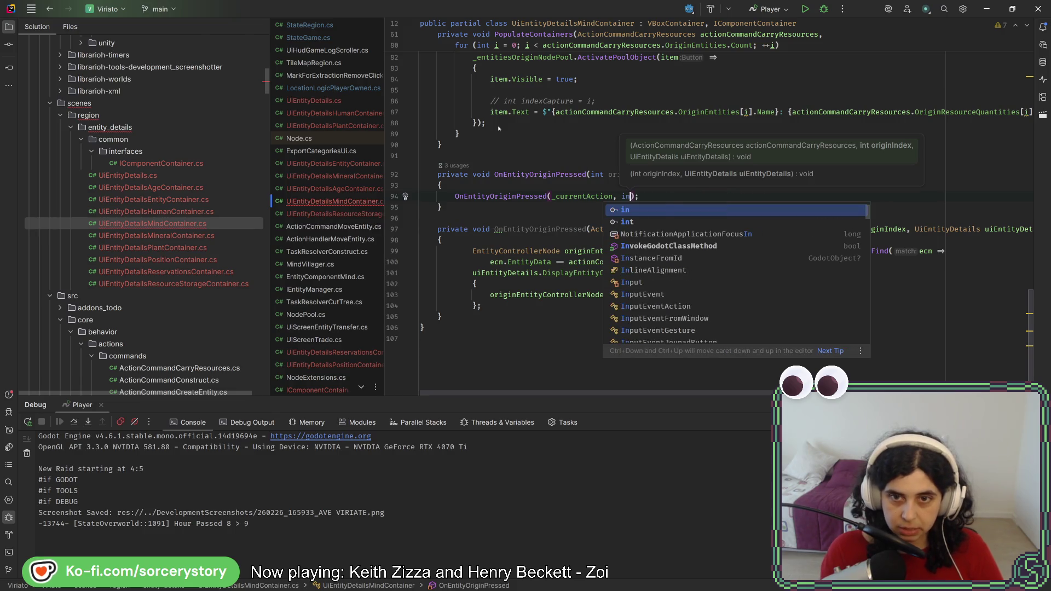
pyautogui.press('Return')
pyautogui.write(',')
pyautogui.press('Return')
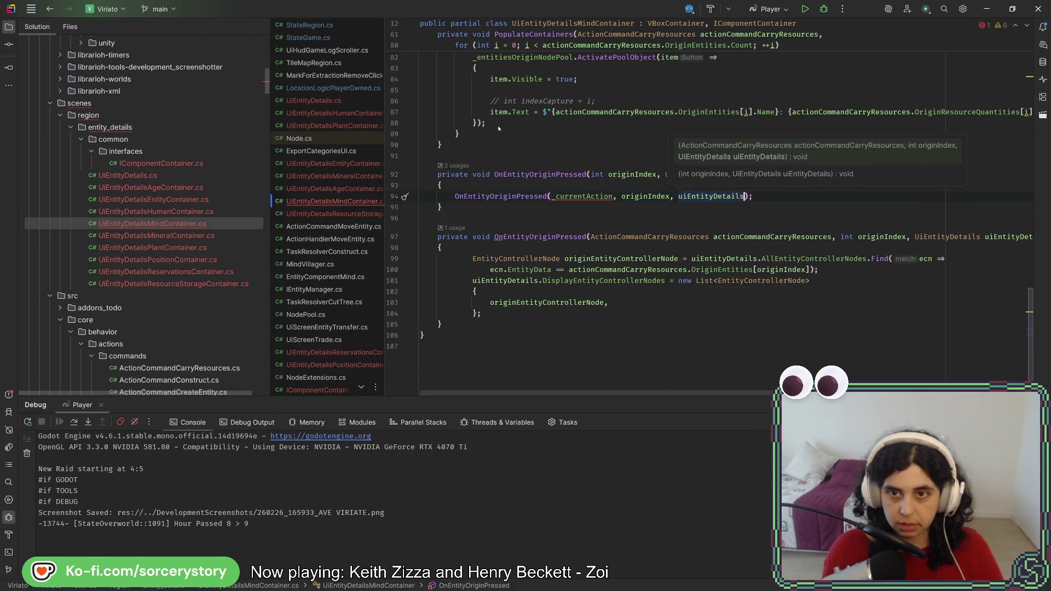
pyautogui.click(598, 184)
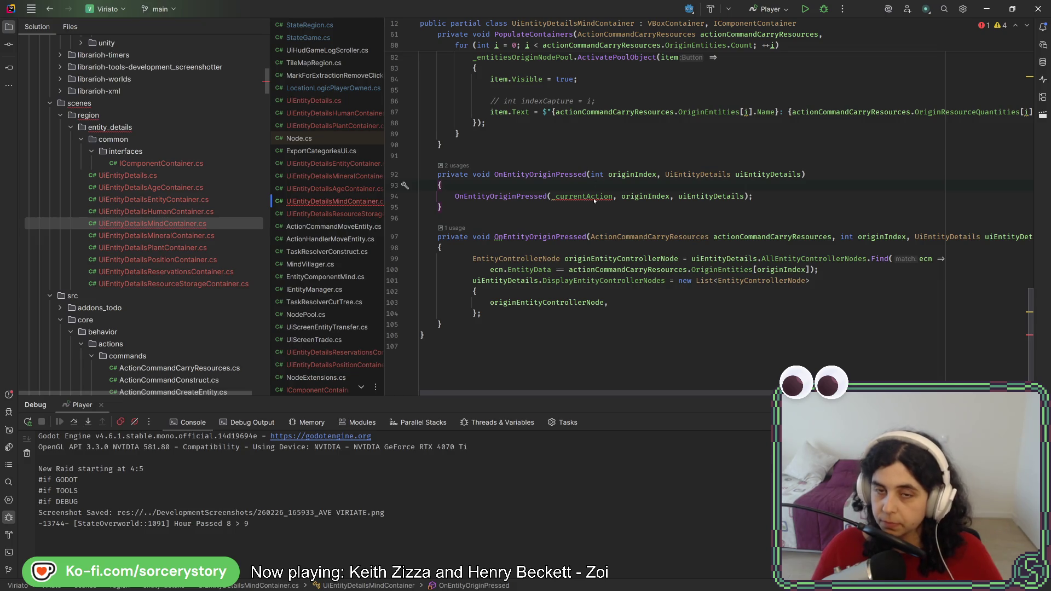
# Check the mismatched _currentAction argument, then paste a PopulateContainers dispatcher copy after the wrapper
pyautogui.moveTo(594, 200)
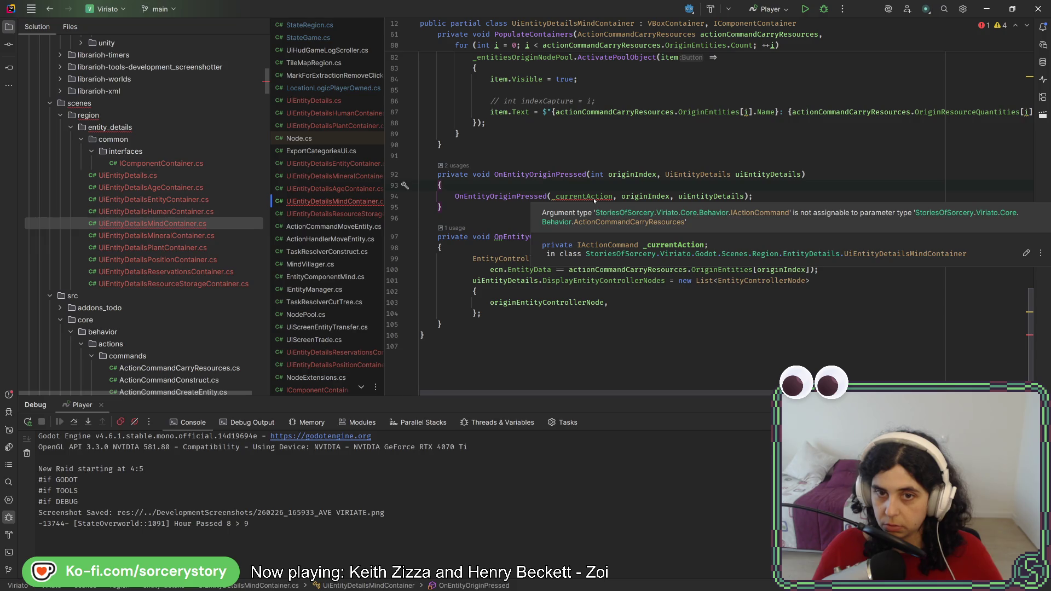
pyautogui.click(595, 198)
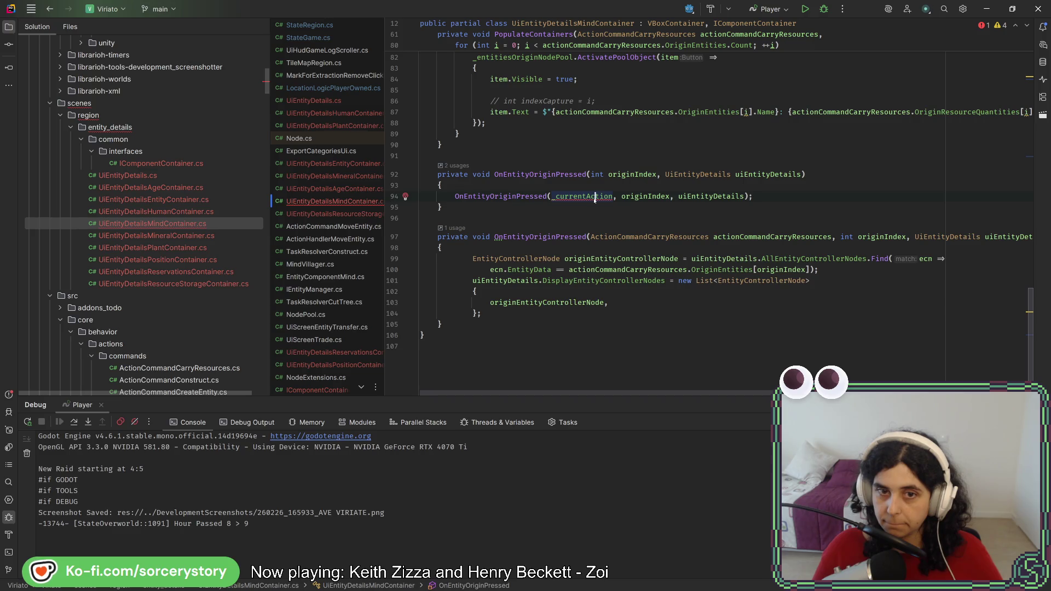
pyautogui.scroll(10, 577, 318)
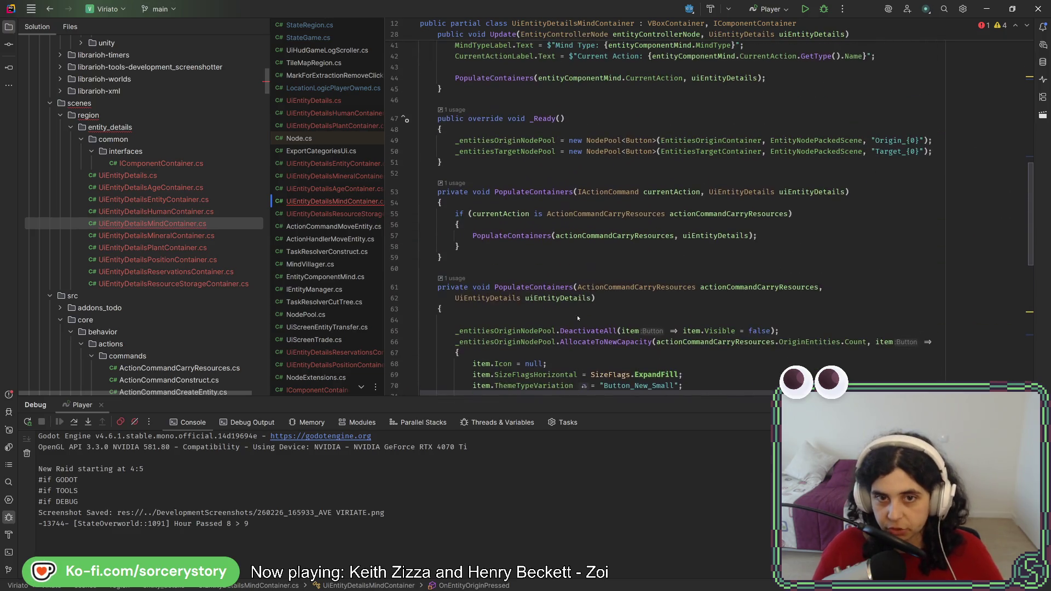
pyautogui.moveTo(497, 258)
pyautogui.mouseDown()
pyautogui.moveTo(438, 192)
pyautogui.moveTo(438, 162)
pyautogui.mouseUp()
pyautogui.hotkey('ctrl', 'c')
pyautogui.scroll(-5, 530, 218)
pyautogui.scroll(-7, 529, 217)
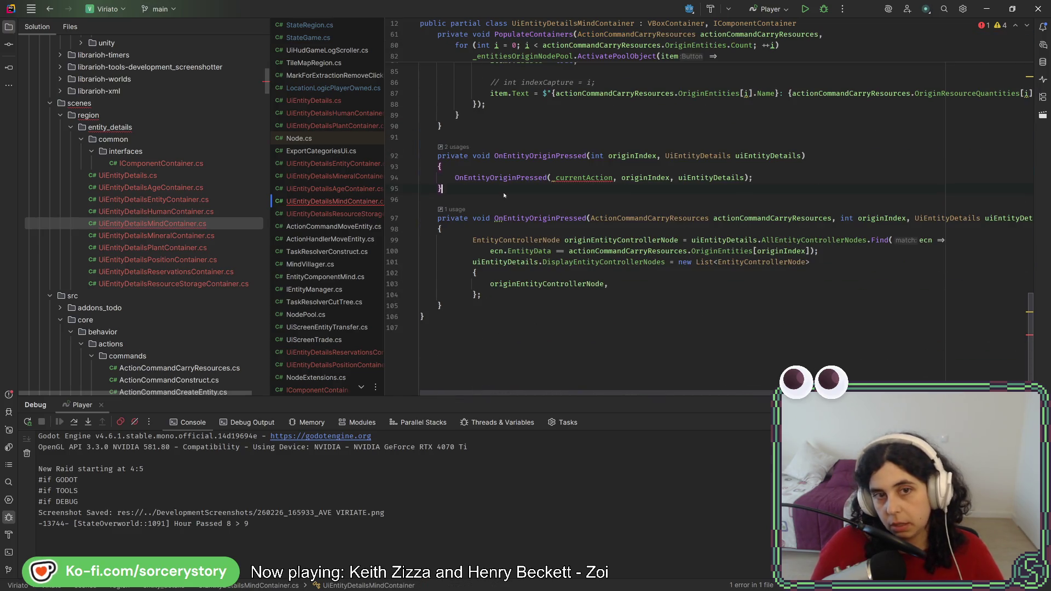
pyautogui.click(553, 206)
pyautogui.hotkey('ctrl', 'v')
# Rename the pasted dispatcher to OnEntityOriginPressed and have it pass actionCommandCarryResources to OnEntityOriginPressed
pyautogui.doubleClick(530, 156)
pyautogui.hotkey('ctrl', 'c')
pyautogui.doubleClick(528, 211)
pyautogui.hotkey('ctrl', 'v')
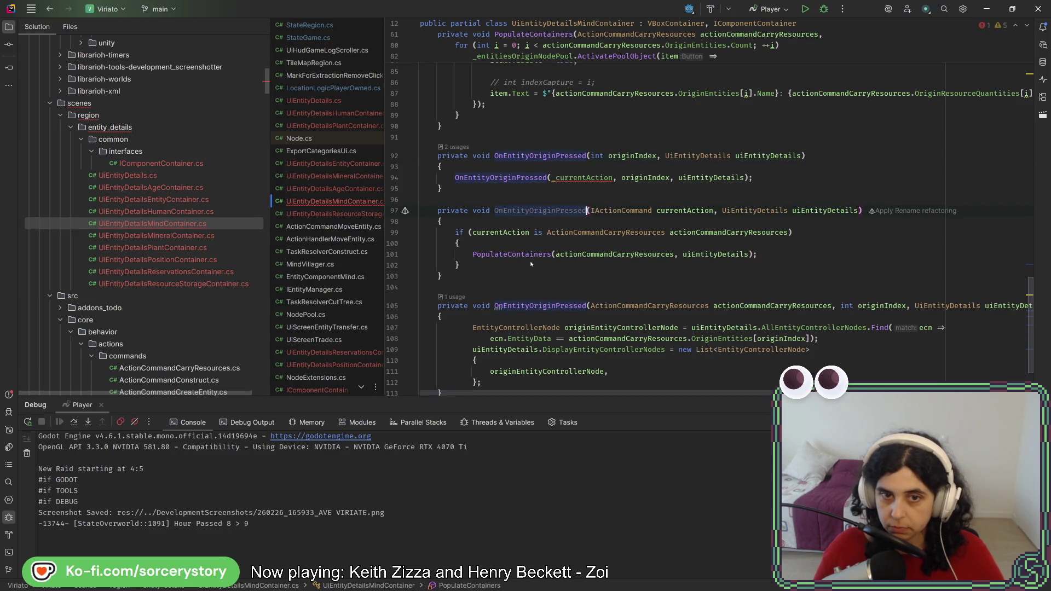
pyautogui.doubleClick(512, 254)
pyautogui.hotkey('ctrl', 'v')
pyautogui.doubleClick(671, 211)
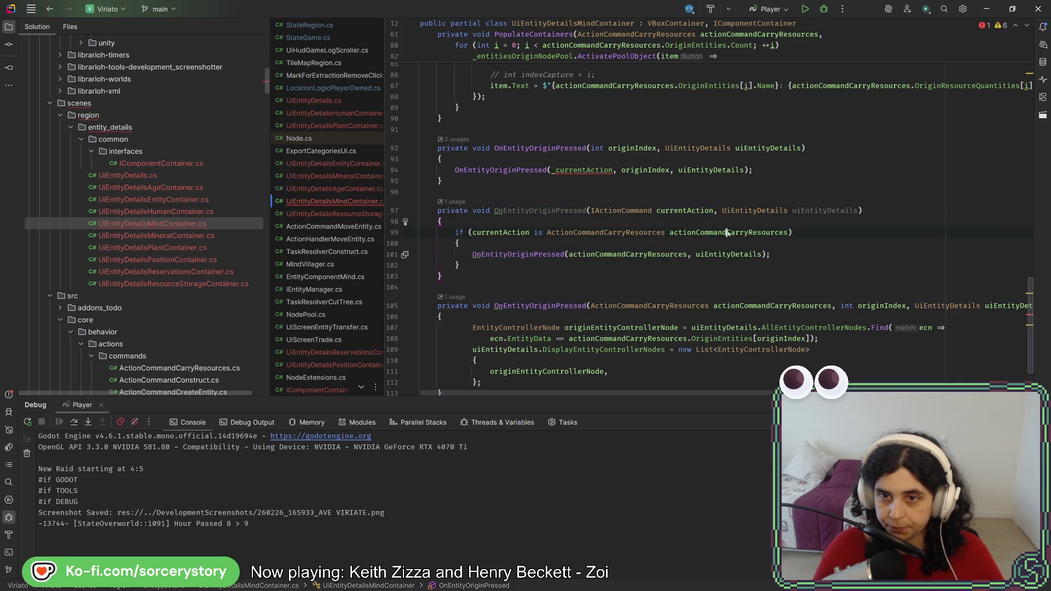
pyautogui.hotkey('ctrl', 'v')
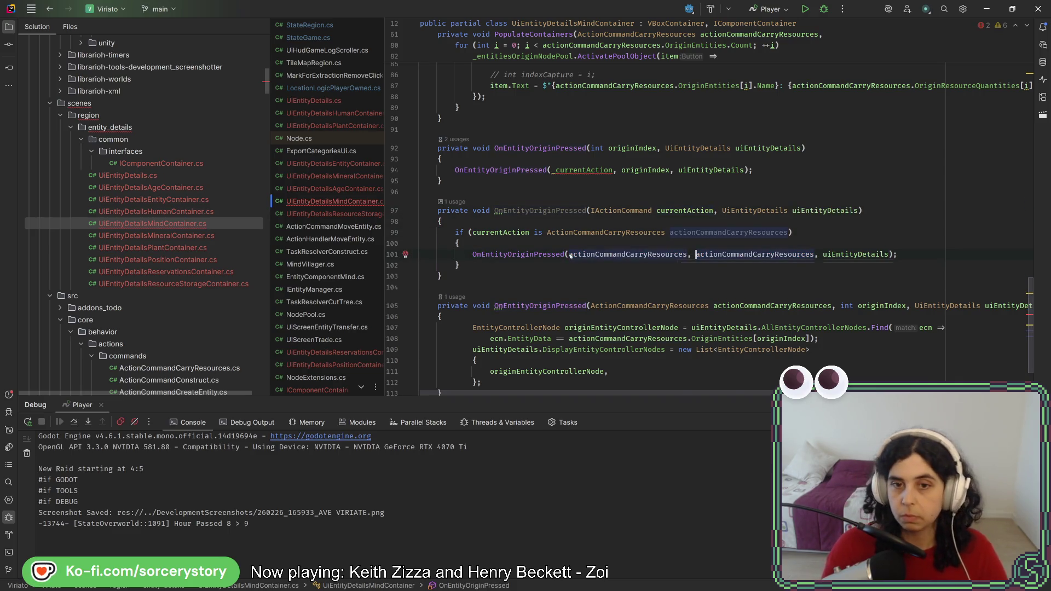
# Add an 'int originIndex' parameter to the IActionCommand overload and forward originIndex in the call
pyautogui.click(616, 212)
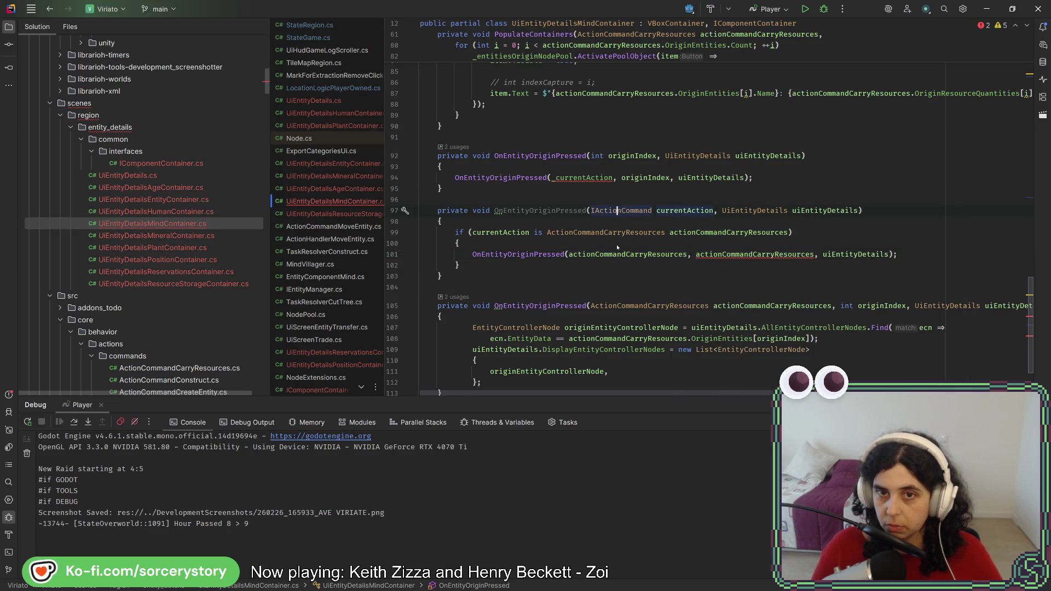
pyautogui.moveTo(617, 234)
pyautogui.click(861, 236)
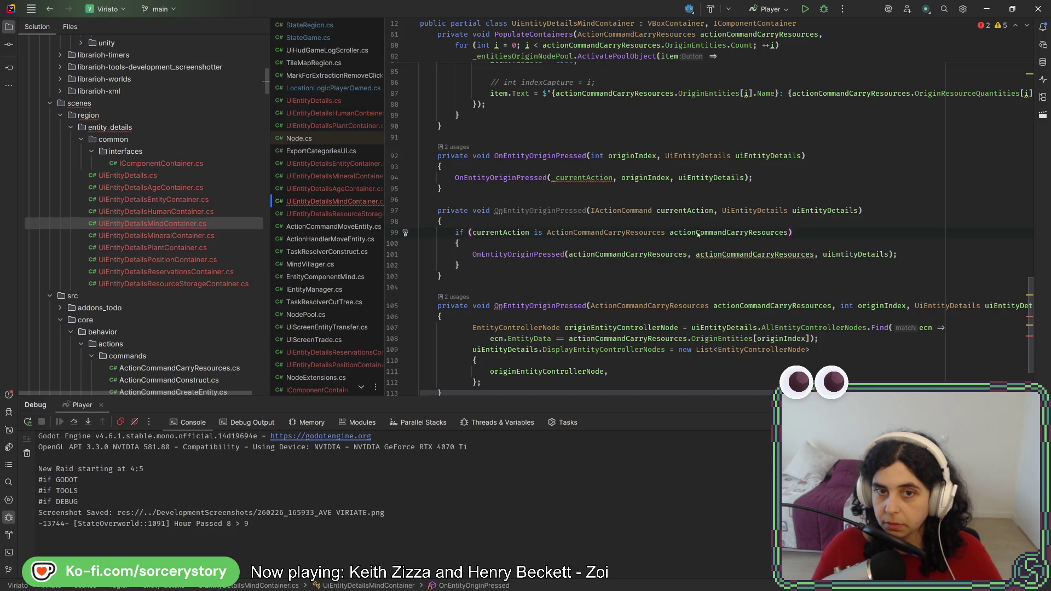
pyautogui.click(670, 178)
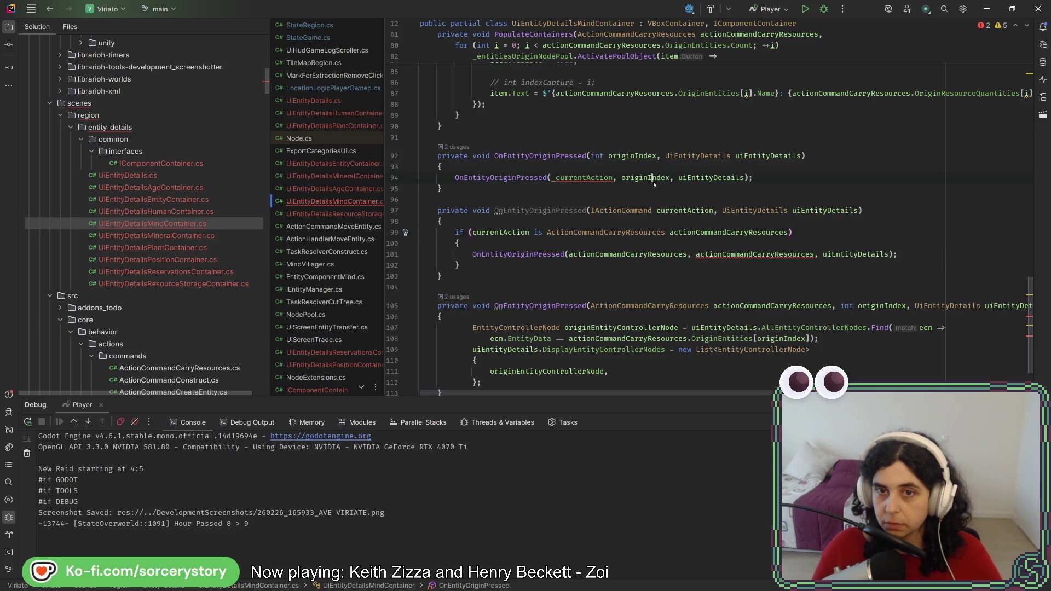
pyautogui.click(718, 211)
pyautogui.write('int originIndex ')
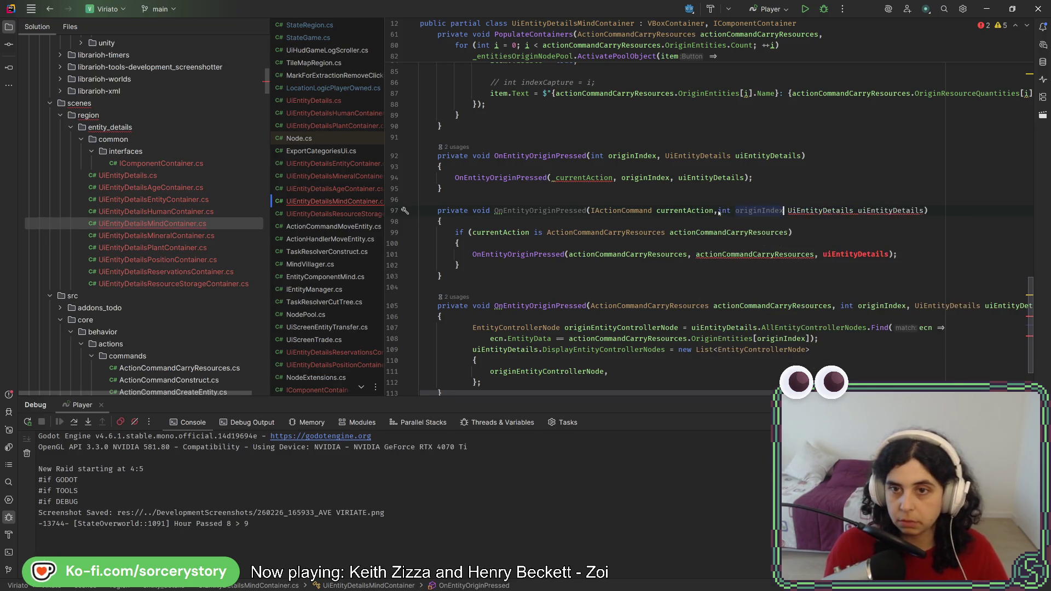
pyautogui.write(',')
pyautogui.doubleClick(756, 254)
pyautogui.write('originIndex')
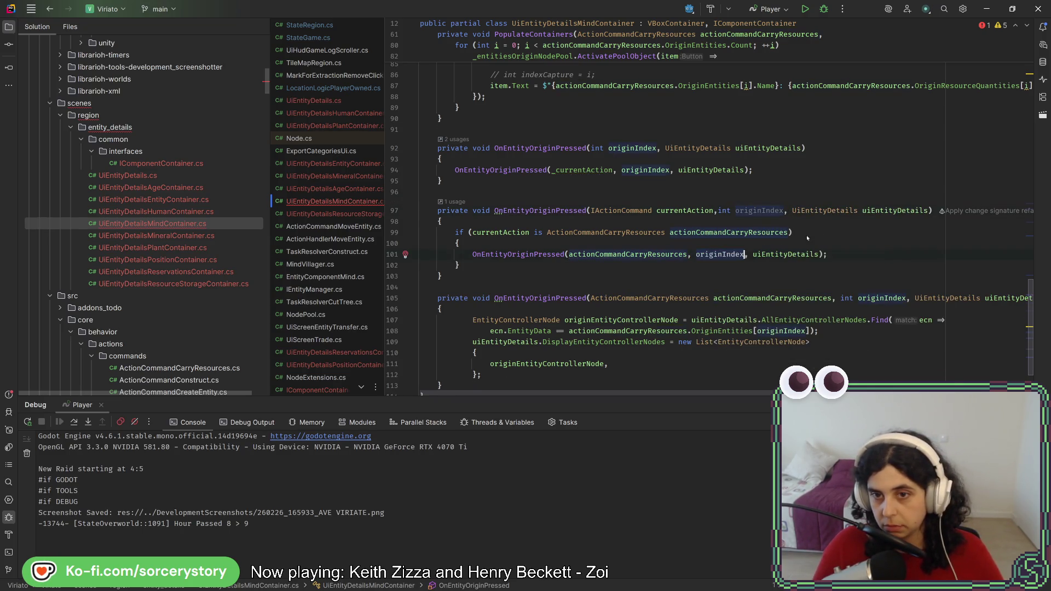
pyautogui.click(807, 234)
# Scroll to PopulateContainers and select part of the origin button label expression
pyautogui.scroll(-2, 660, 261)
pyautogui.scroll(-2, 660, 261)
pyautogui.press('Down')
pyautogui.press('Down')
pyautogui.press('Down')
pyautogui.scroll(5, 663, 182)
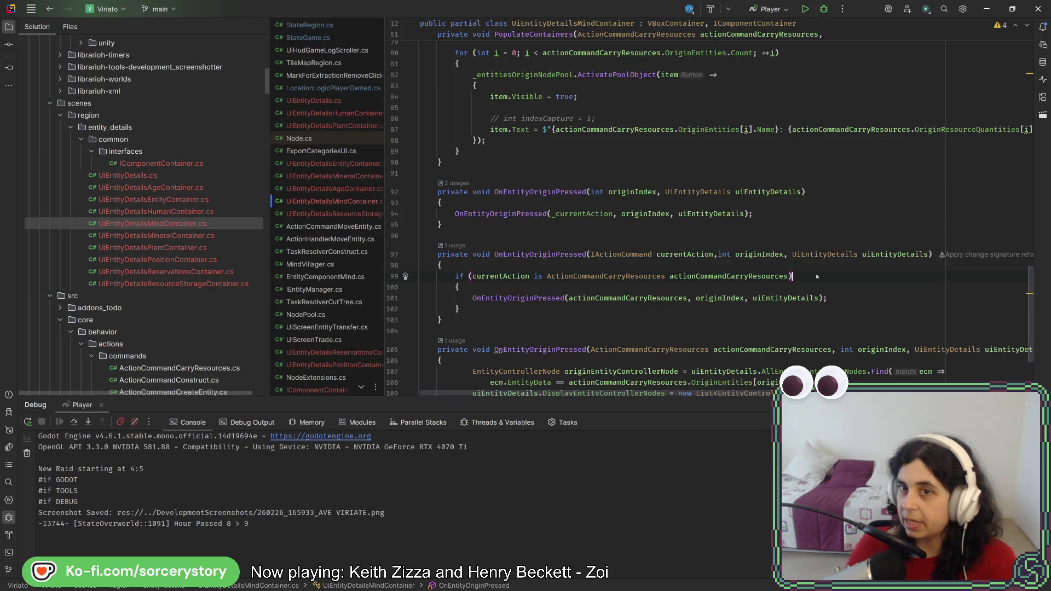
pyautogui.moveTo(507, 130)
pyautogui.mouseDown()
pyautogui.moveTo(903, 131)
pyautogui.moveTo(775, 131)
pyautogui.mouseUp()
pyautogui.click(775, 130)
pyautogui.scroll(1, 699, 162)
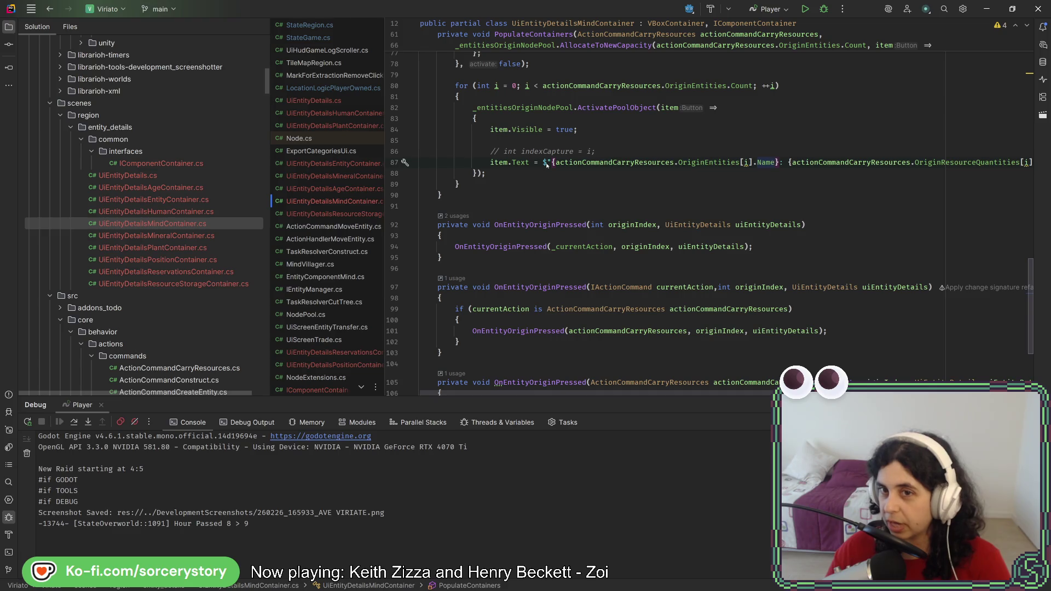
pyautogui.moveTo(550, 163)
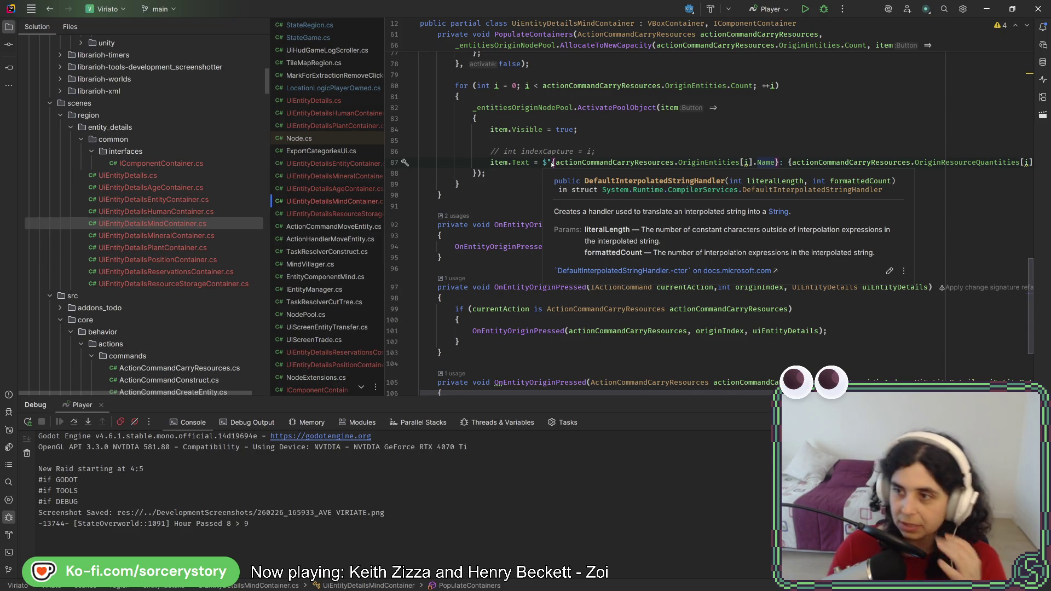
pyautogui.click(594, 257)
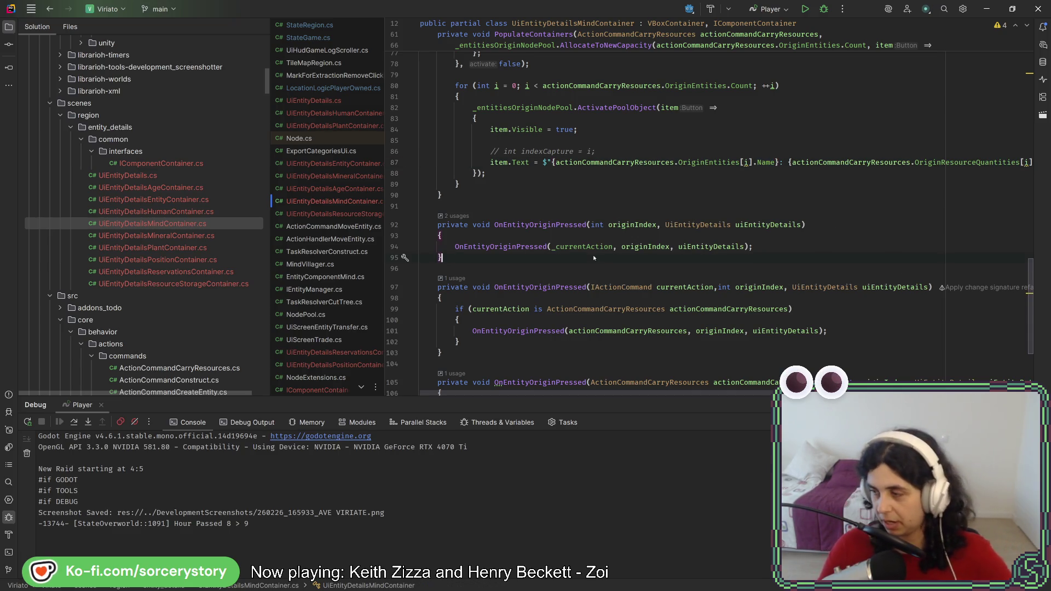
pyautogui.scroll(2, 594, 258)
pyautogui.scroll(-7, 581, 270)
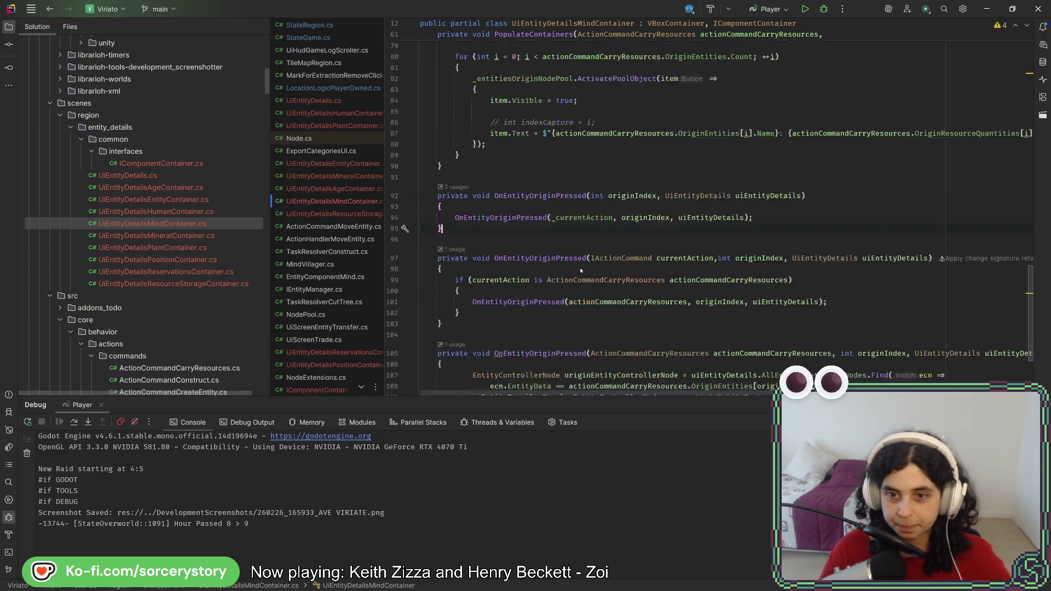
pyautogui.click(644, 232)
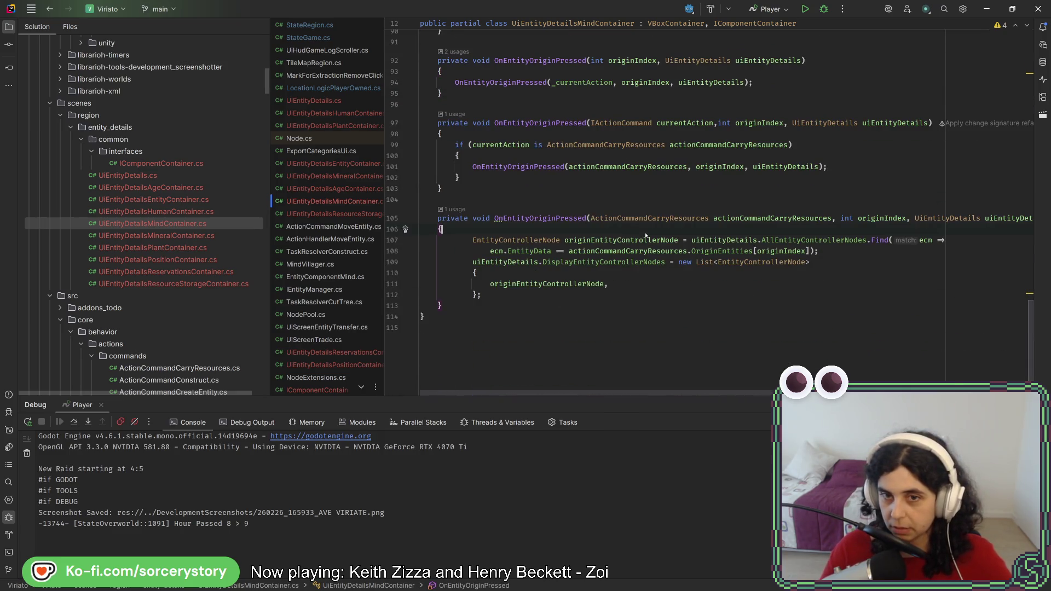
# Reformat and clean up the file, then delete the blank line after PopulateContainers' opening brace
pyautogui.hotkey('ctrl', 'alt', 'l')
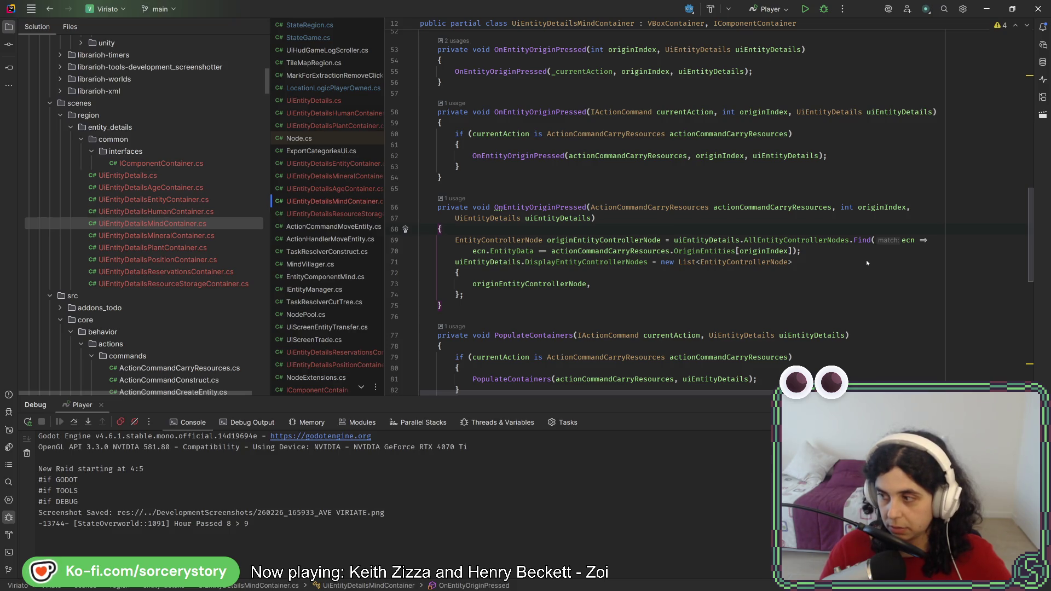
pyautogui.scroll(-10, 867, 263)
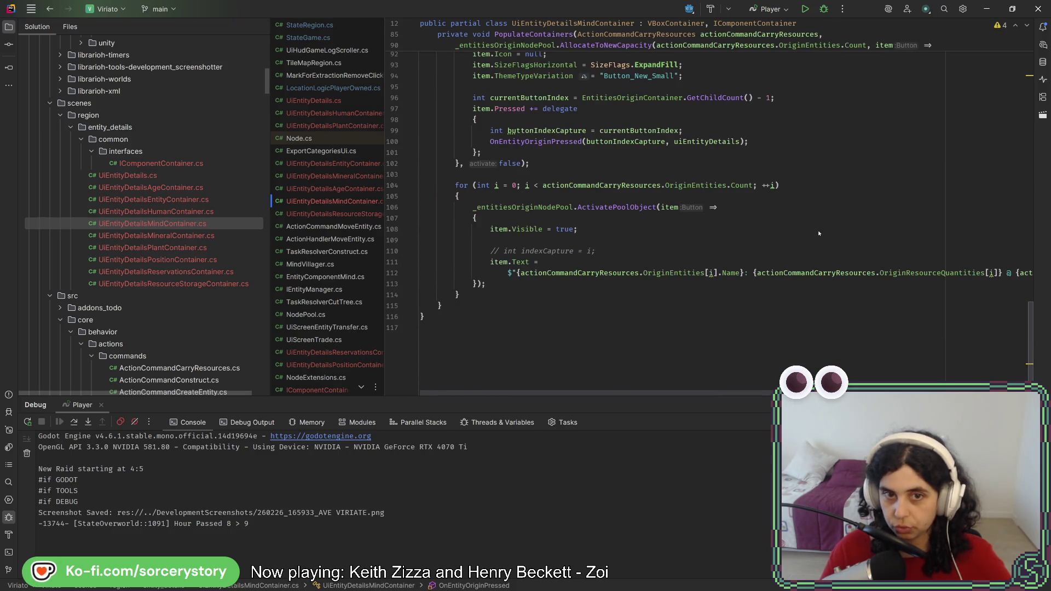
pyautogui.scroll(6, 819, 233)
pyautogui.click(565, 196)
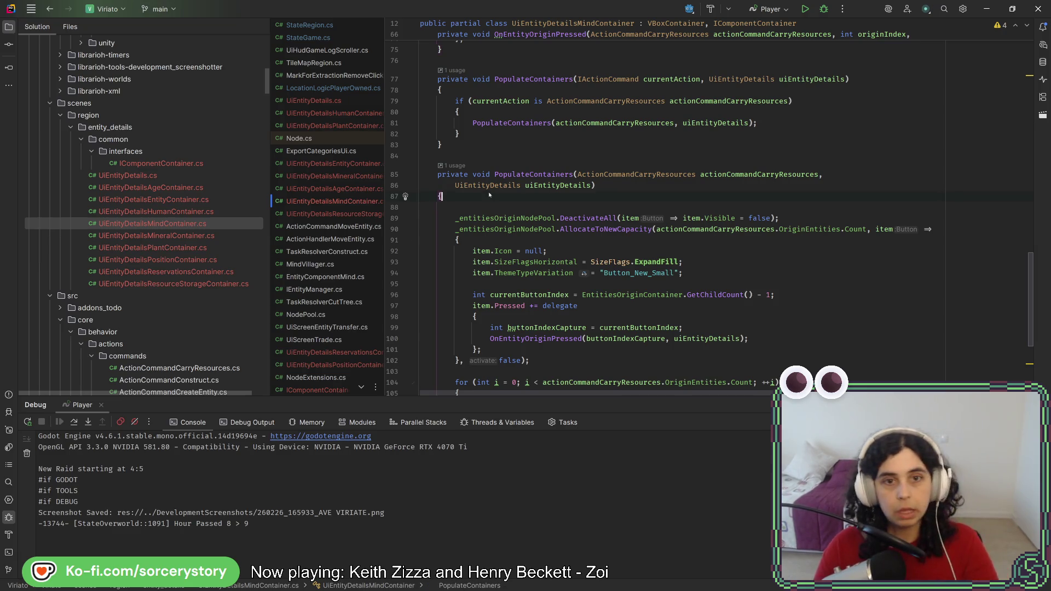
pyautogui.press('Delete')
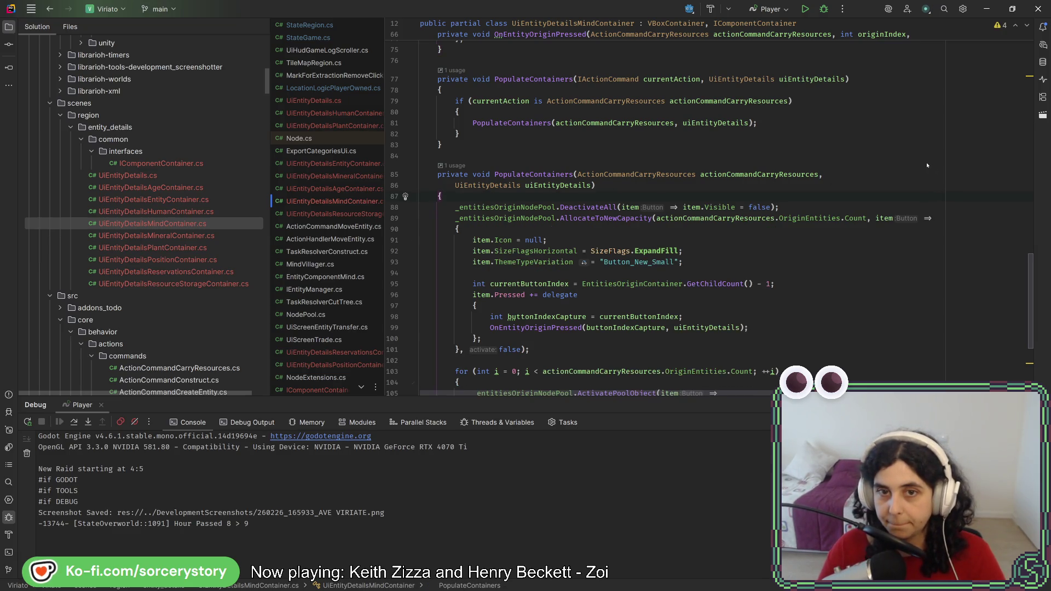
# Review the reformatted file and place the caret after the PopulateContainers loop
pyautogui.scroll(-4, 797, 191)
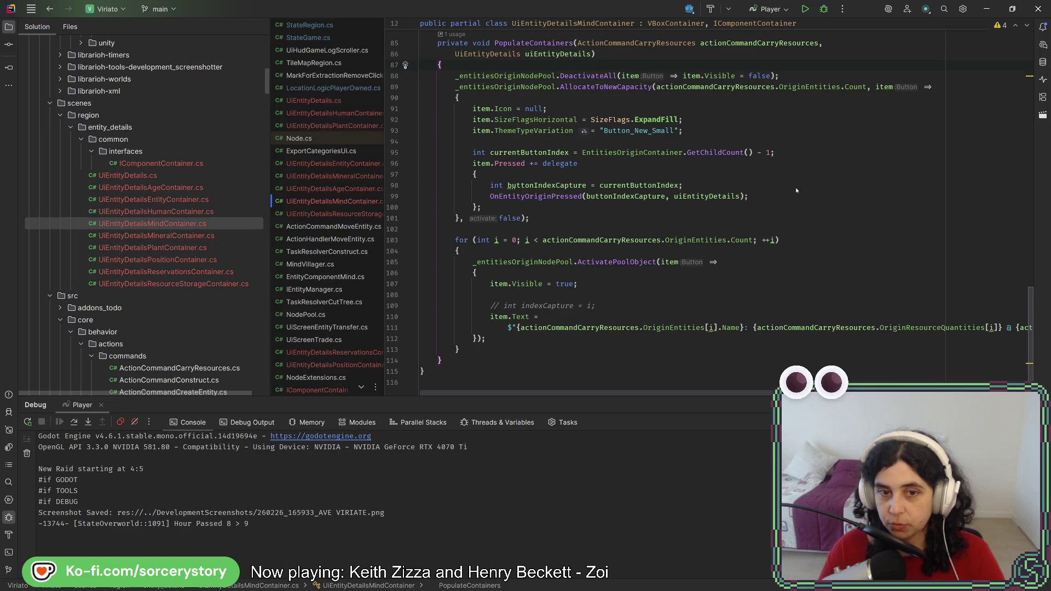
pyautogui.scroll(7, 797, 190)
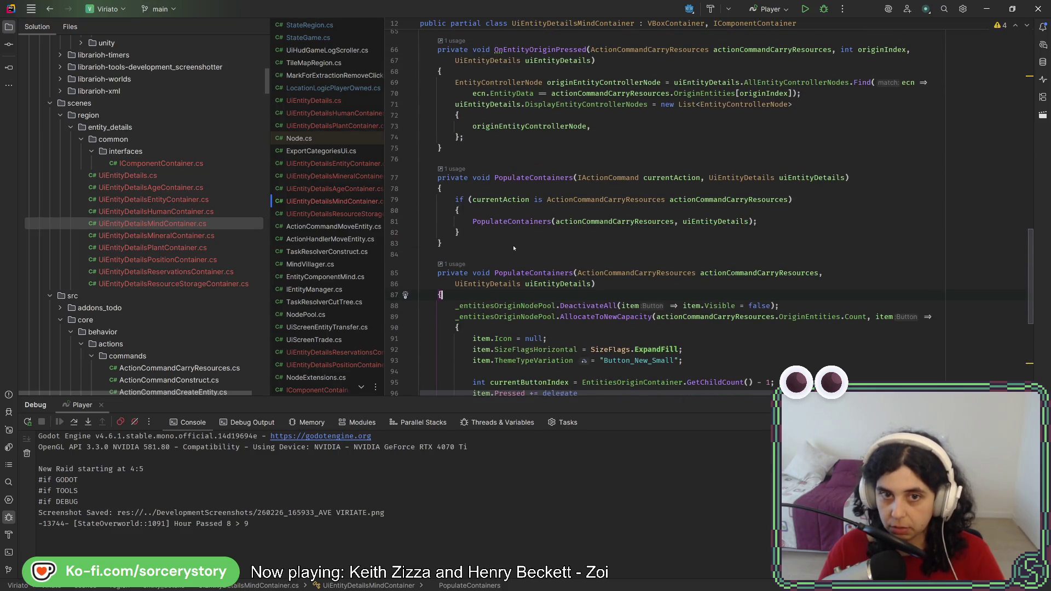
pyautogui.scroll(4, 513, 248)
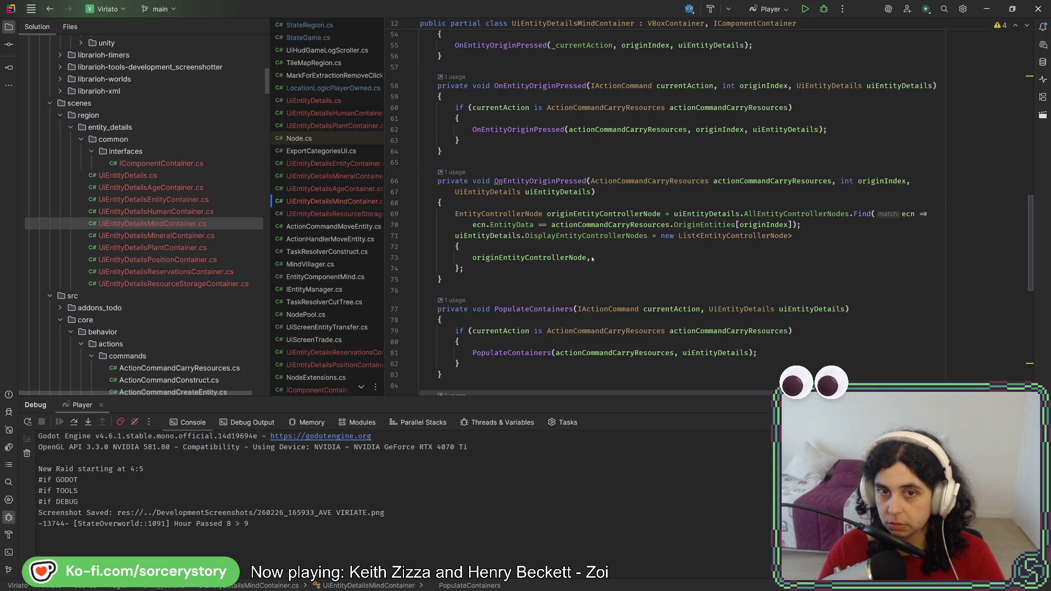
pyautogui.scroll(-12, 592, 258)
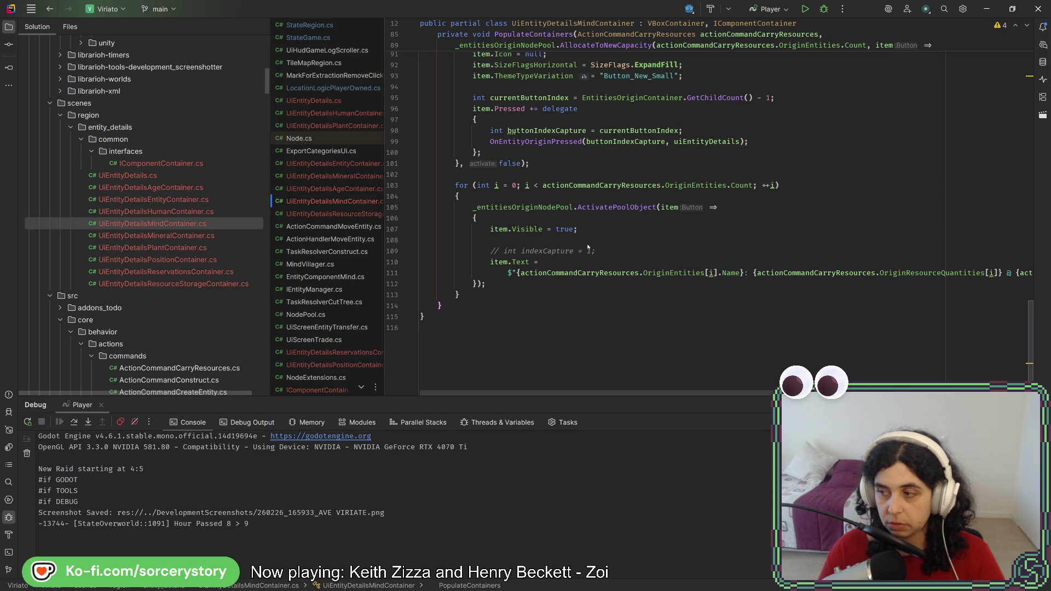
pyautogui.scroll(10, 587, 246)
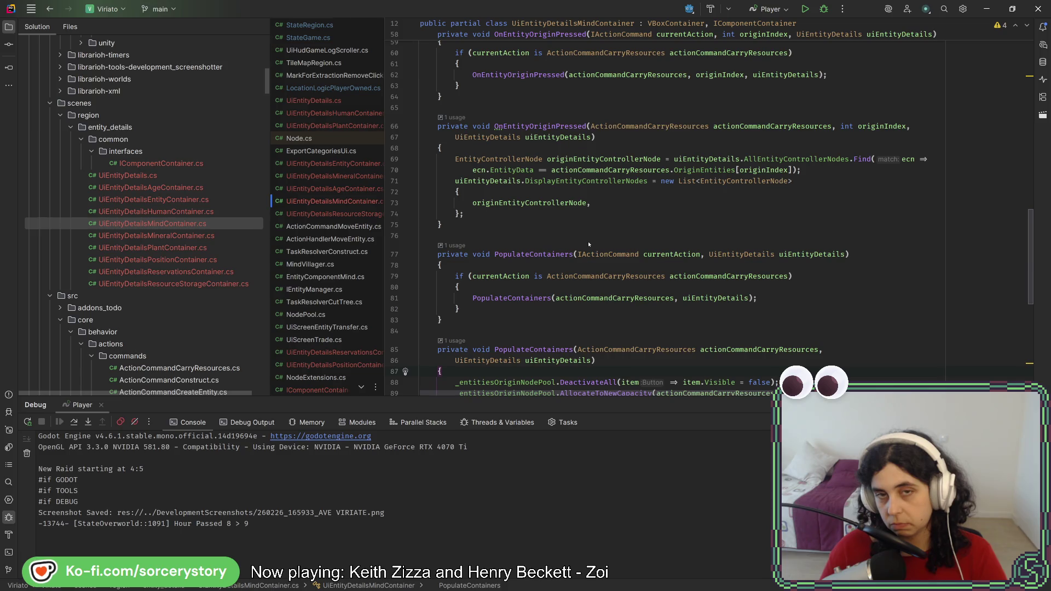
pyautogui.scroll(5, 589, 244)
pyautogui.scroll(5, 589, 243)
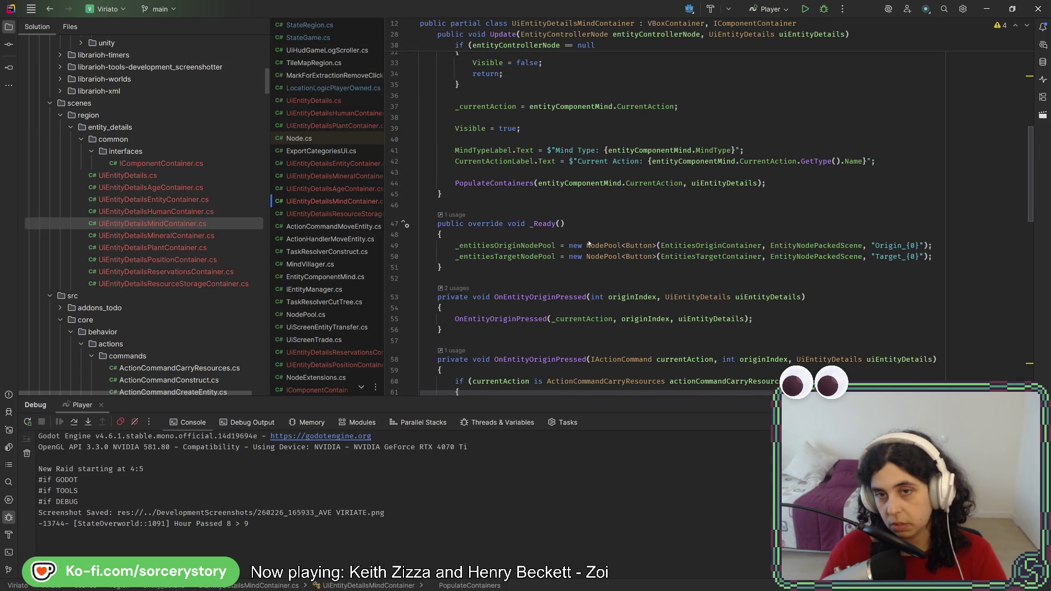
pyautogui.scroll(5, 589, 244)
pyautogui.scroll(-15, 589, 244)
pyautogui.scroll(-5, 589, 234)
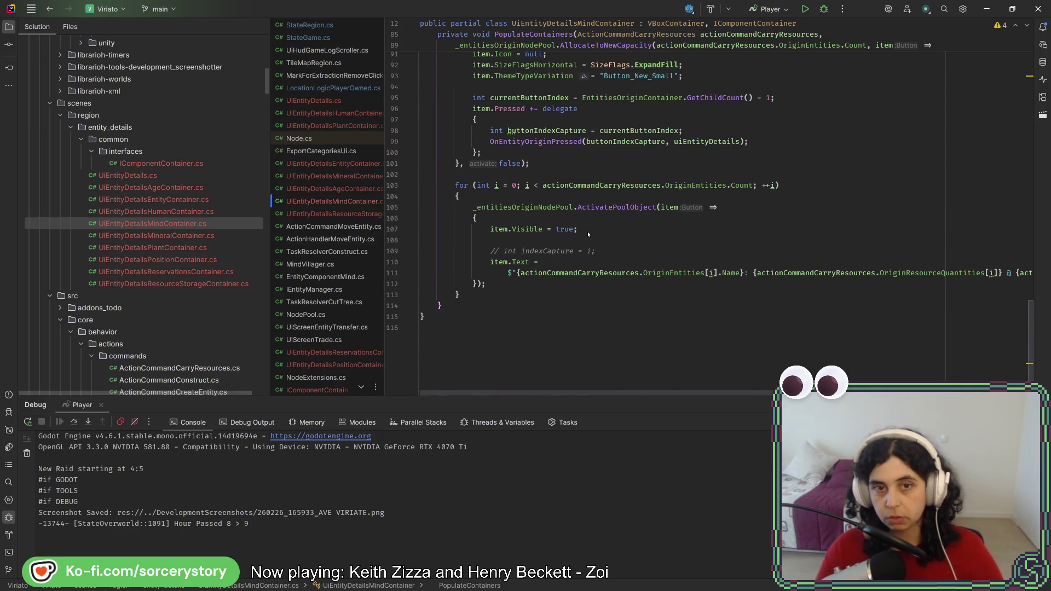
pyautogui.scroll(2, 588, 234)
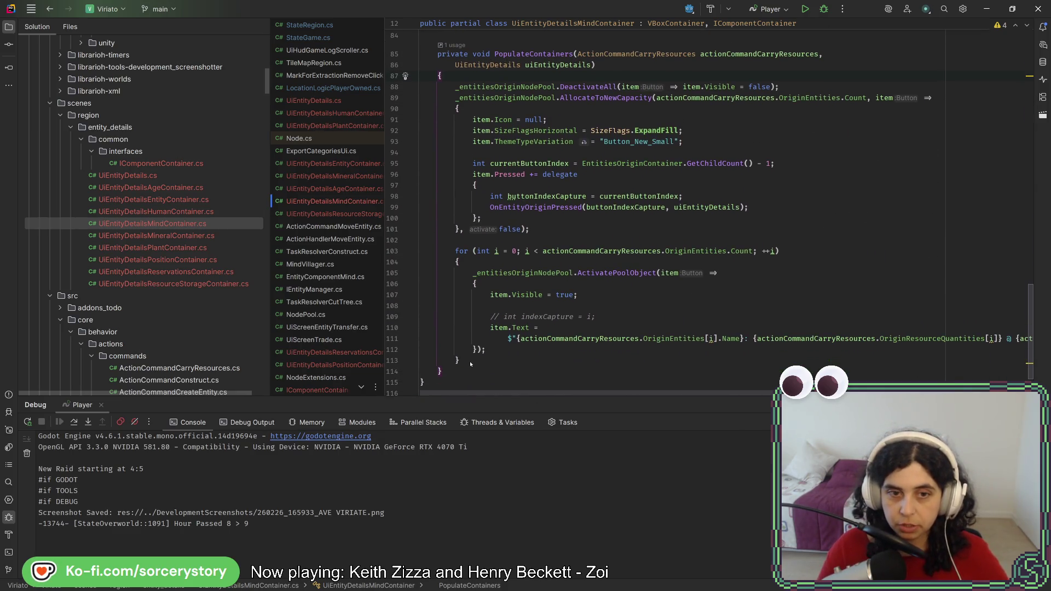
pyautogui.click(470, 364)
pyautogui.scroll(-2, 547, 77)
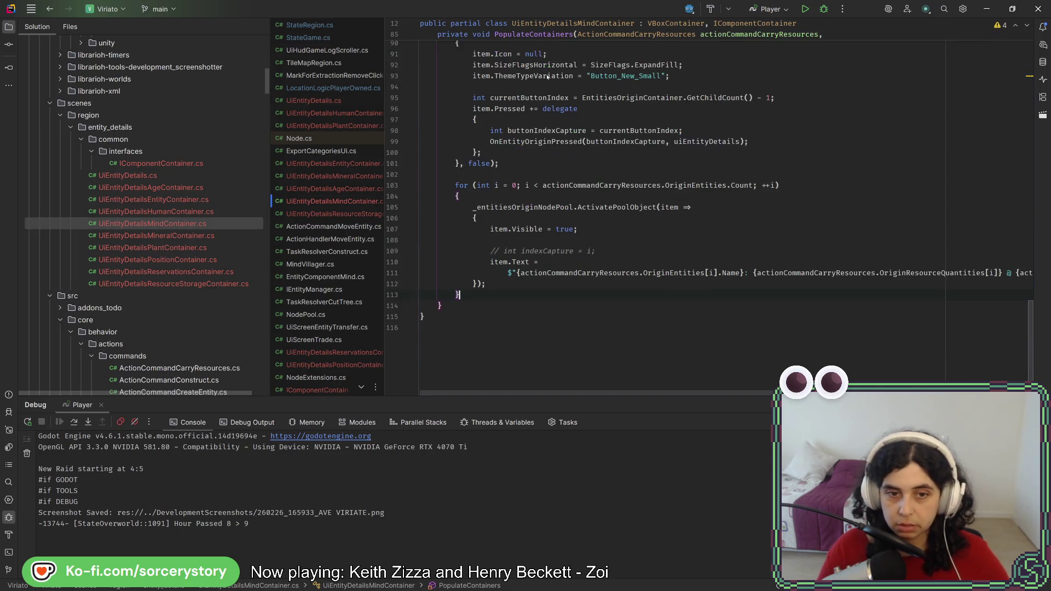
# Paste a copy of the origin button block and set up an Origin → Target replace within it
pyautogui.hotkey('ctrl', 'v')
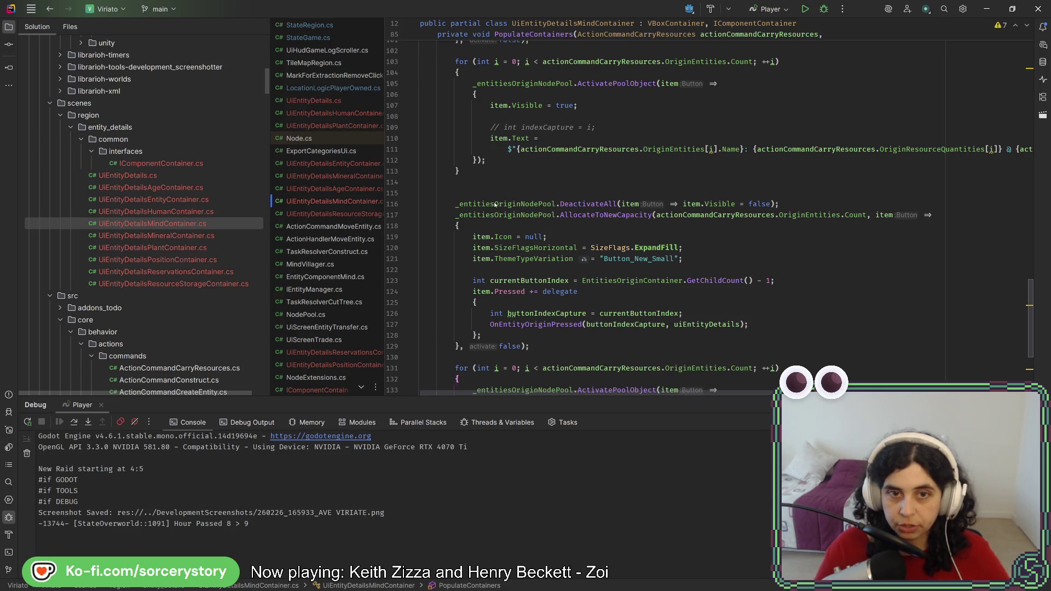
pyautogui.moveTo(490, 204); pyautogui.dragTo(513, 376)
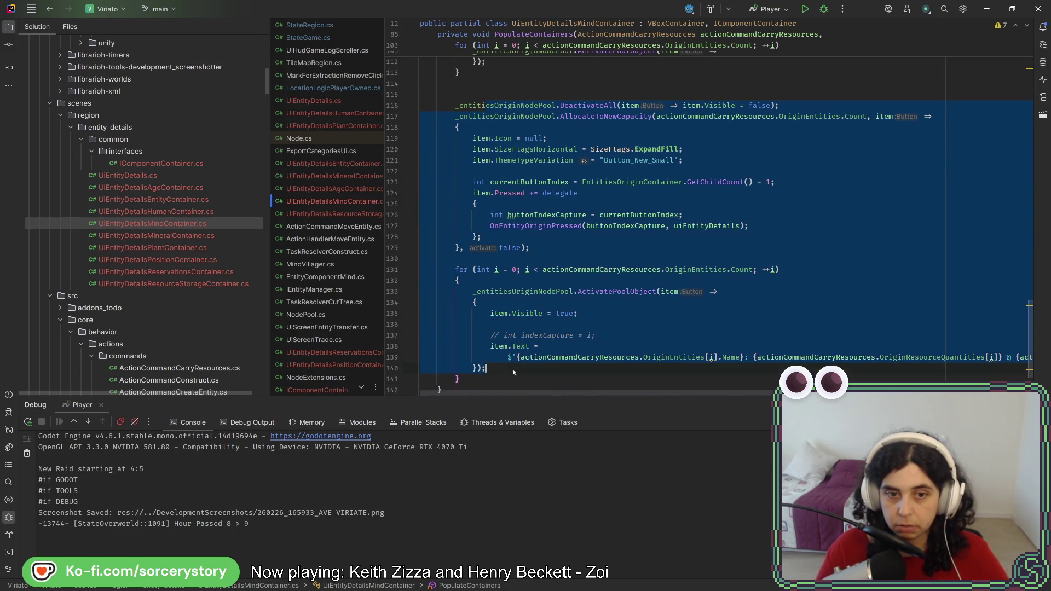
pyautogui.hotkey('ctrl', 'h')
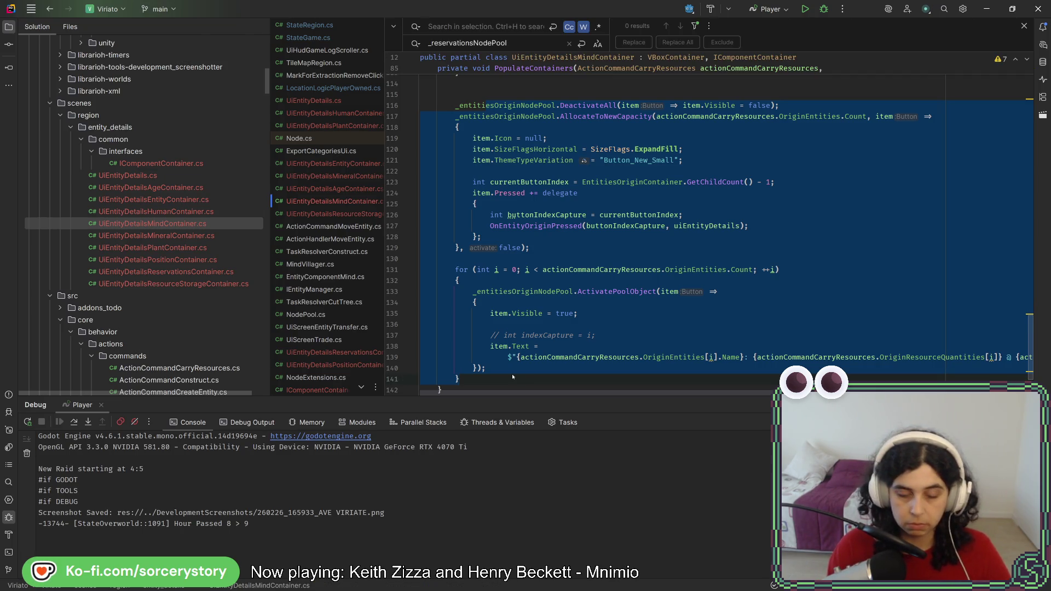
pyautogui.write('Origin')
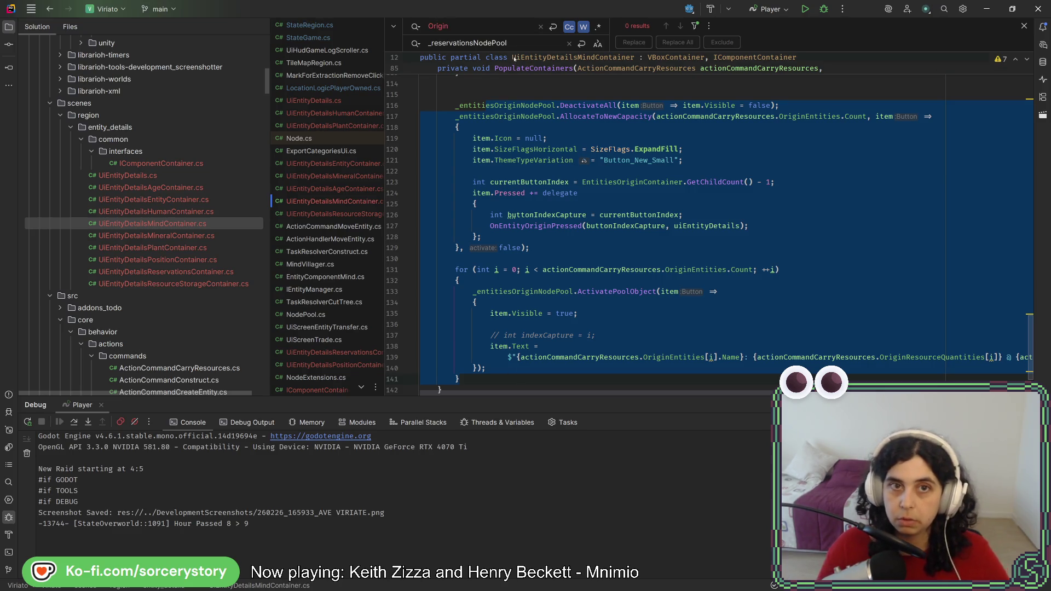
pyautogui.doubleClick(509, 44)
pyautogui.write('Target')
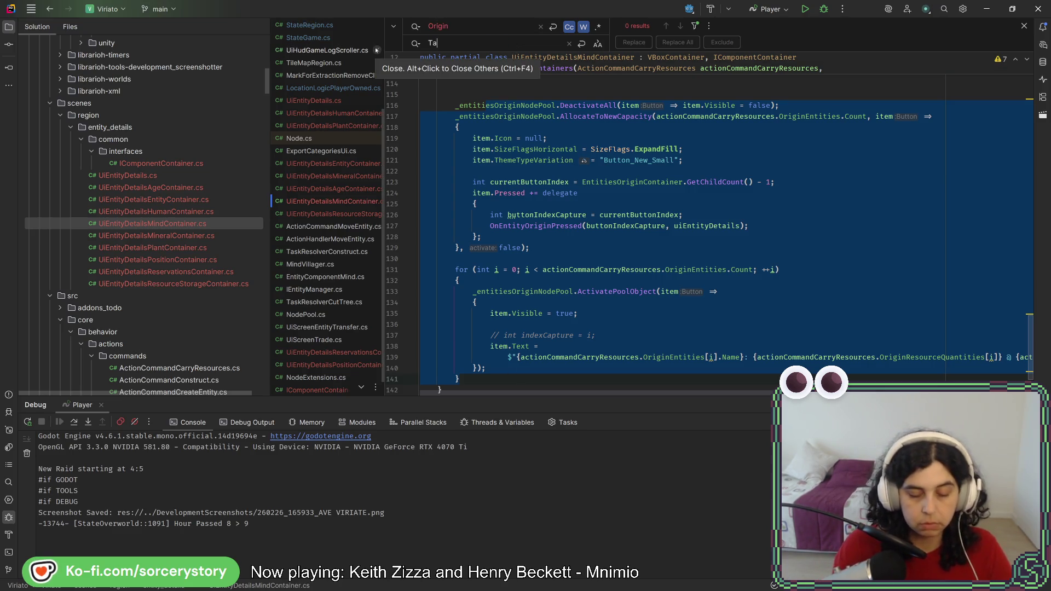
pyautogui.click(584, 26)
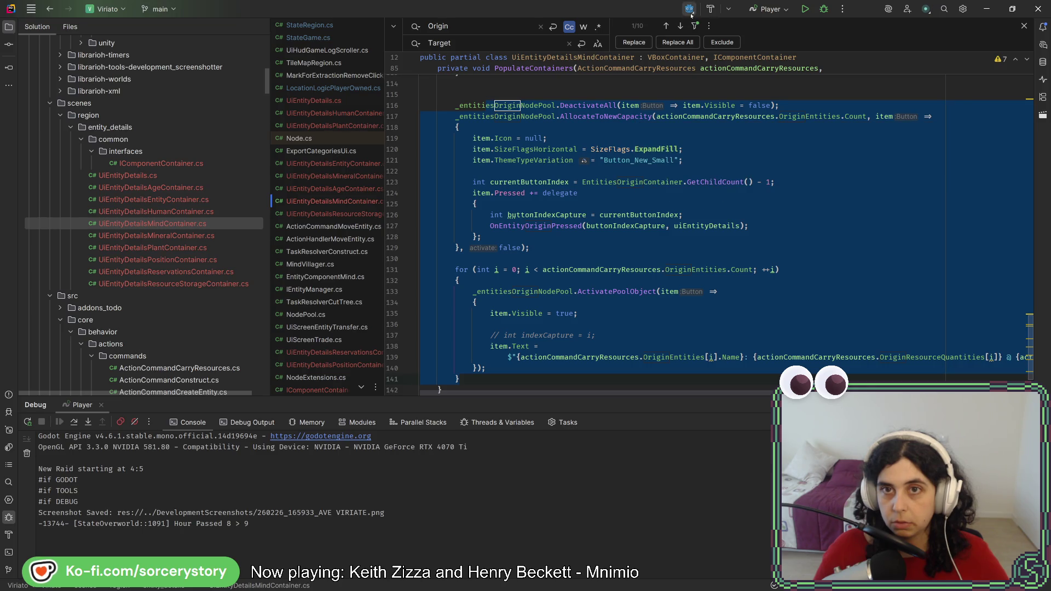
# Replace every Origin match in the copied block with Target: pool, container, handler, entities, quantities
pyautogui.click(633, 43)
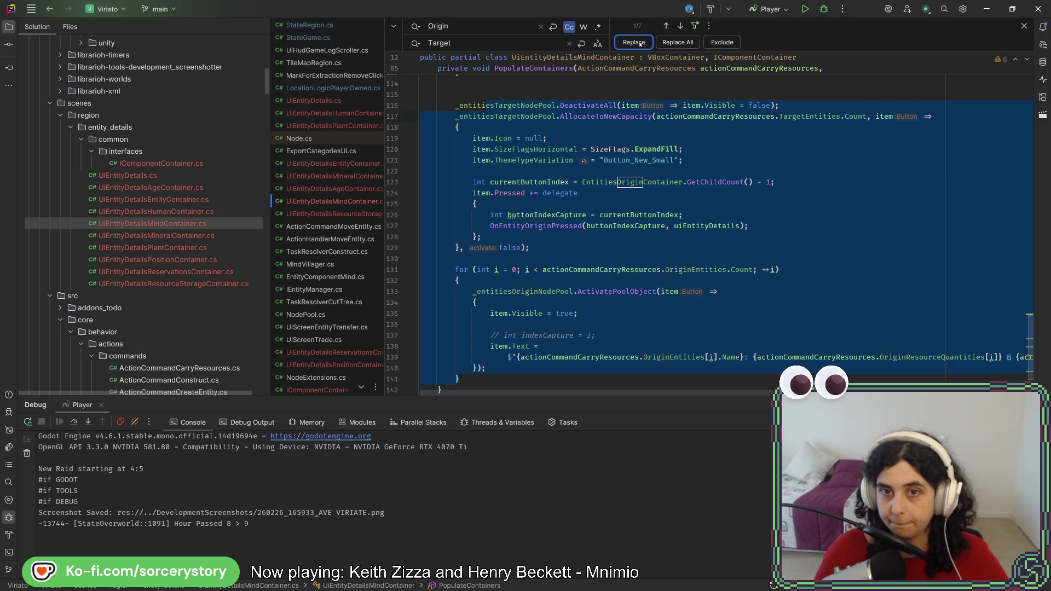
pyautogui.click(638, 42)
pyautogui.click(640, 43)
pyautogui.click(640, 44)
pyautogui.click(639, 44)
pyautogui.click(639, 43)
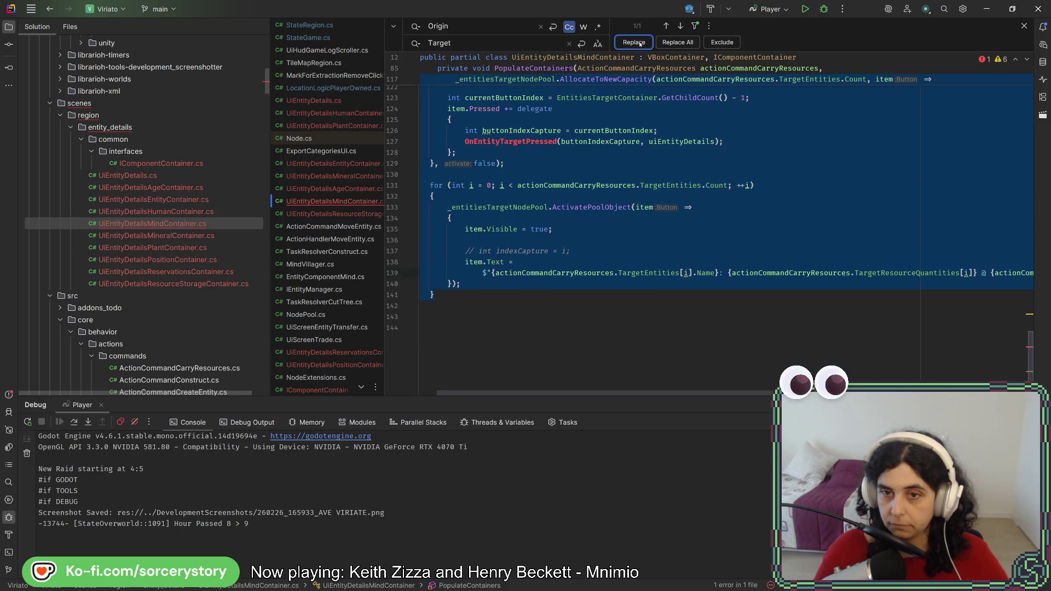
pyautogui.click(639, 43)
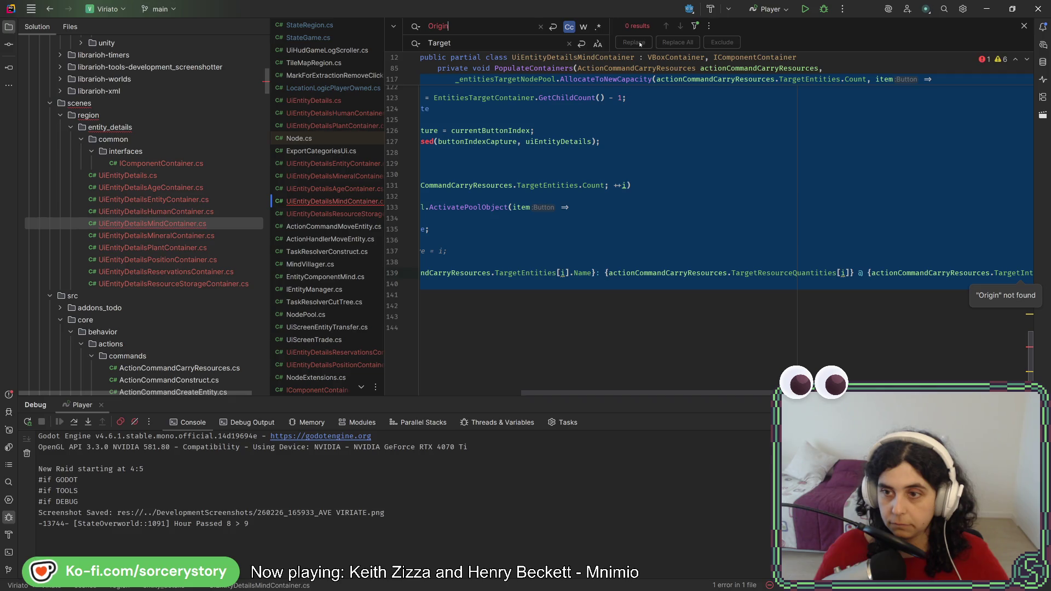
pyautogui.click(585, 283)
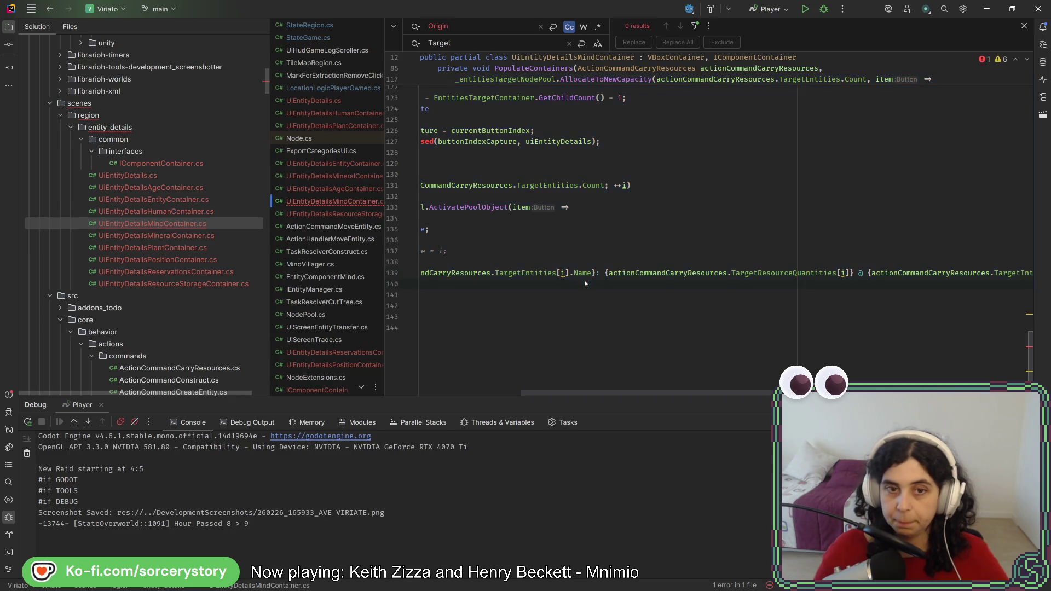
pyautogui.moveTo(644, 392); pyautogui.dragTo(544, 392)
pyautogui.scroll(11, 610, 305)
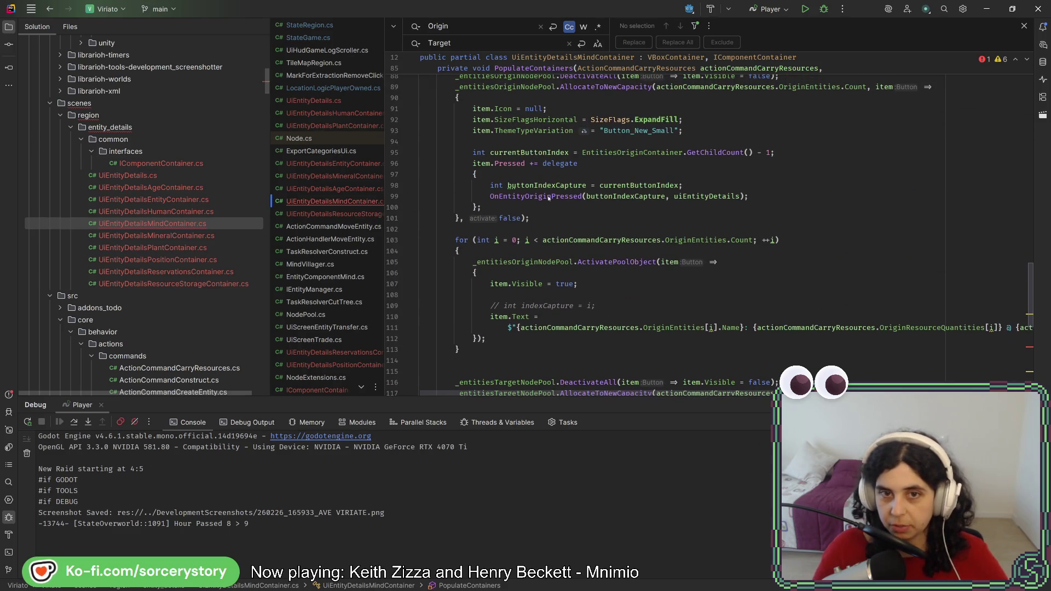
# Add an OnEntityTargetPressed copy of the wrapper method that calls the Target handler
pyautogui.keyDown('ctrl'); pyautogui.click(513, 196); pyautogui.keyUp('ctrl')
pyautogui.moveTo(513, 214); pyautogui.dragTo(514, 156)
pyautogui.hotkey('ctrl', 'c')
pyautogui.click(480, 219)
pyautogui.hotkey('ctrl', 'v')
pyautogui.doubleClick(542, 233)
pyautogui.write('Target')
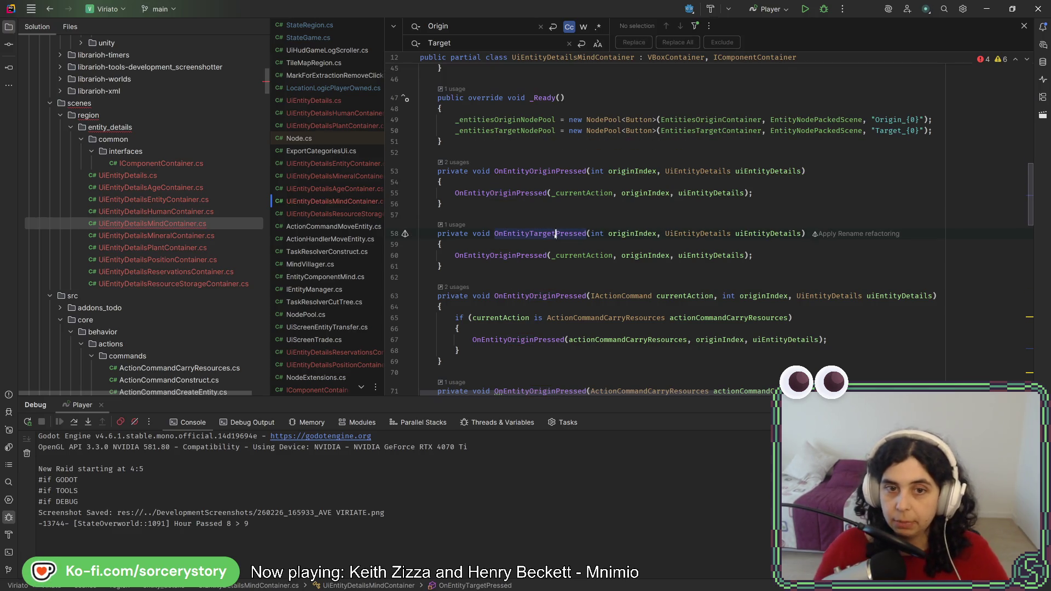
pyautogui.doubleClick(503, 255)
pyautogui.write('Target')
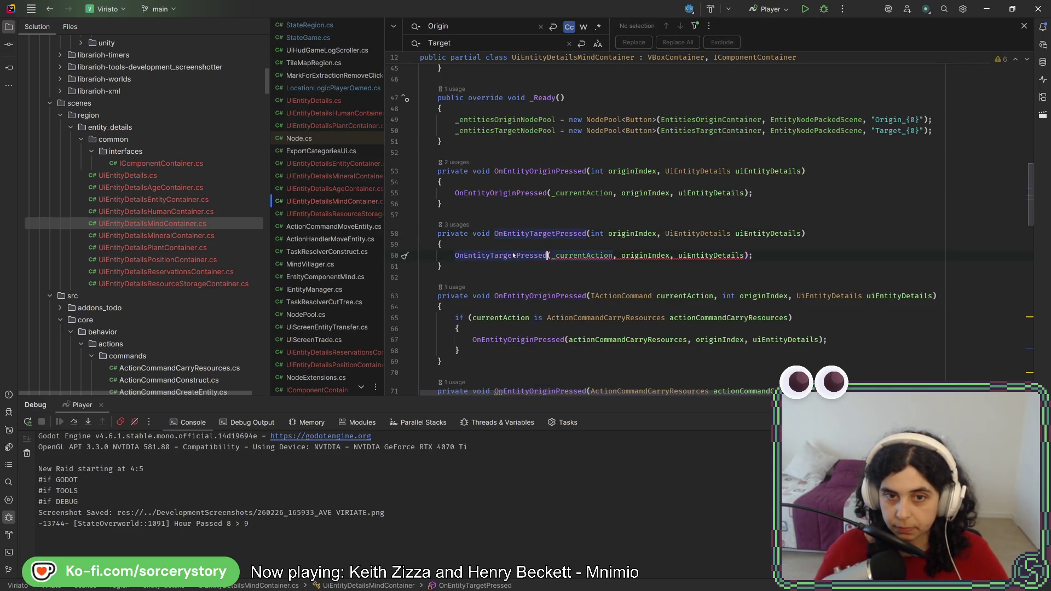
# Duplicate the dispatcher as OnEntityTargetPressed, forwarding its inner call to the Target version
pyautogui.scroll(-4, 521, 284)
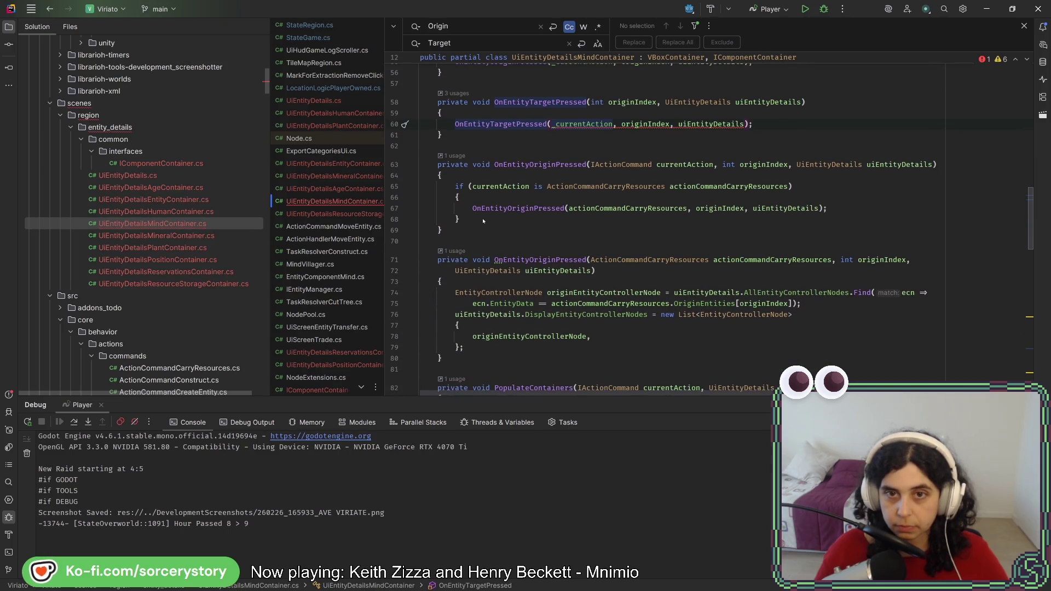
pyautogui.moveTo(476, 230); pyautogui.dragTo(503, 140)
pyautogui.hotkey('ctrl', 'd')
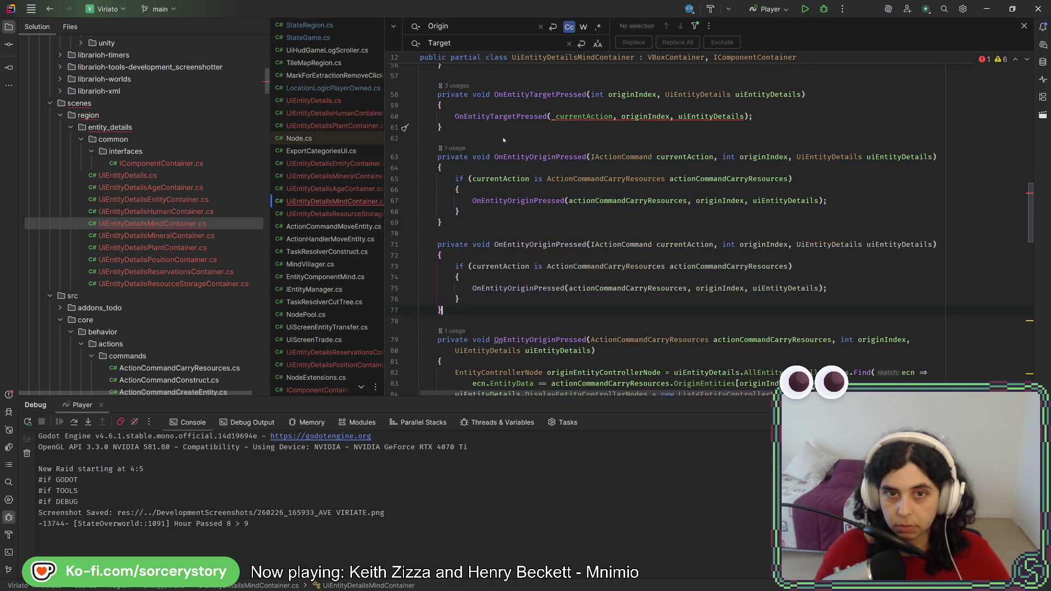
pyautogui.doubleClick(530, 245)
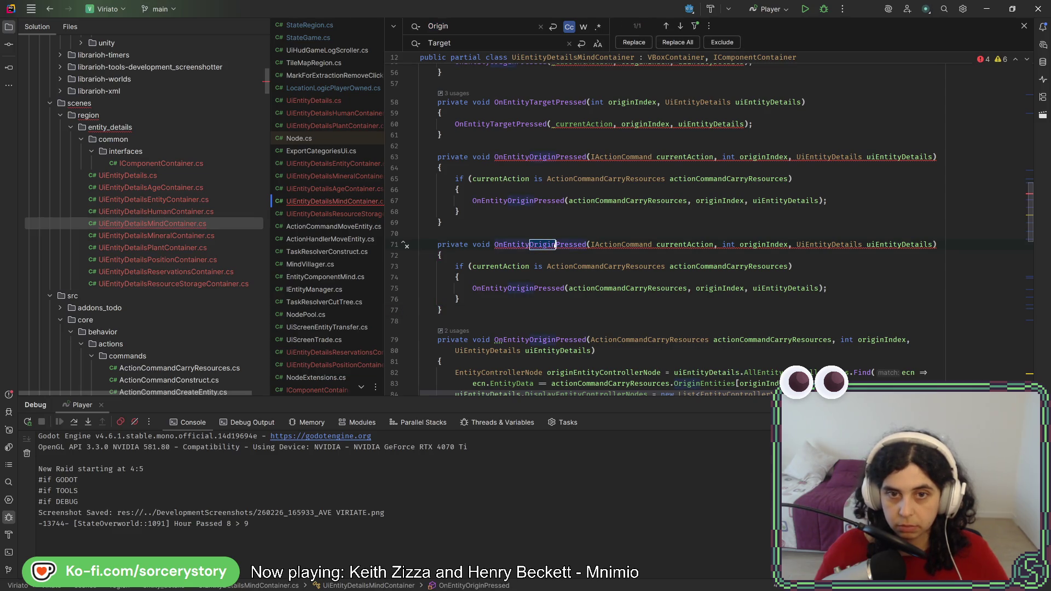
pyautogui.write('Target')
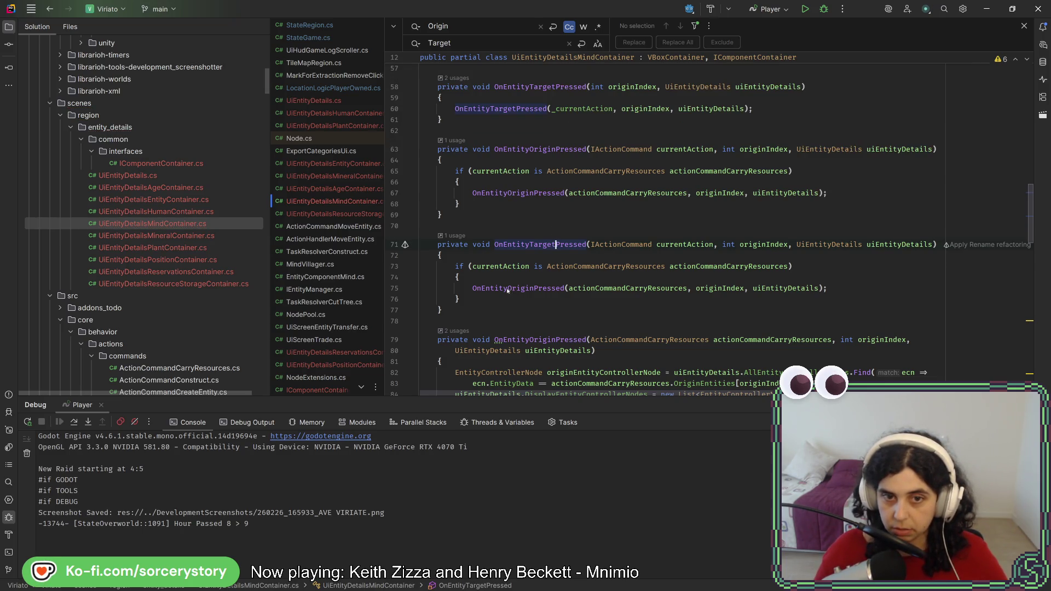
pyautogui.moveTo(513, 289); pyautogui.dragTo(535, 288)
pyautogui.write('Target')
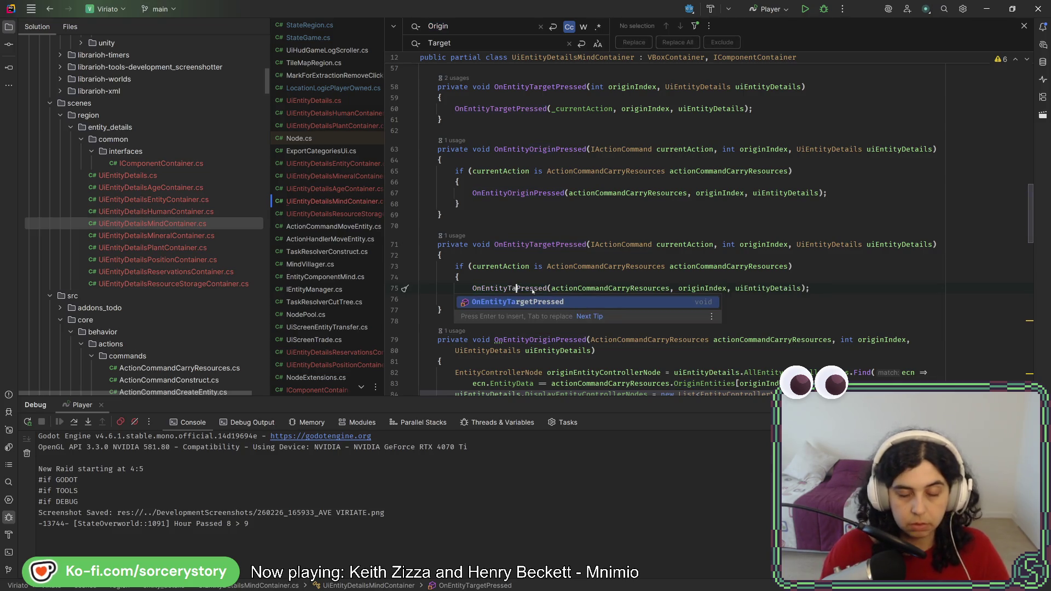
pyautogui.press('Escape')
pyautogui.press('Up')
pyautogui.press('Up')
pyautogui.press('Up')
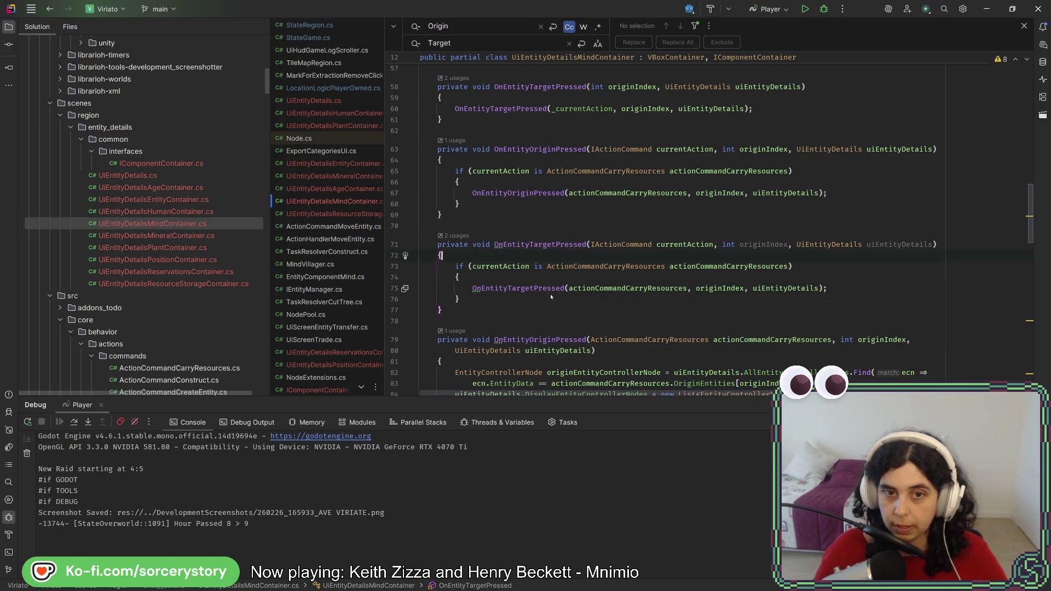
# Duplicate the carry-resources OnEntityOriginPressed method below itself
pyautogui.scroll(-5, 517, 311)
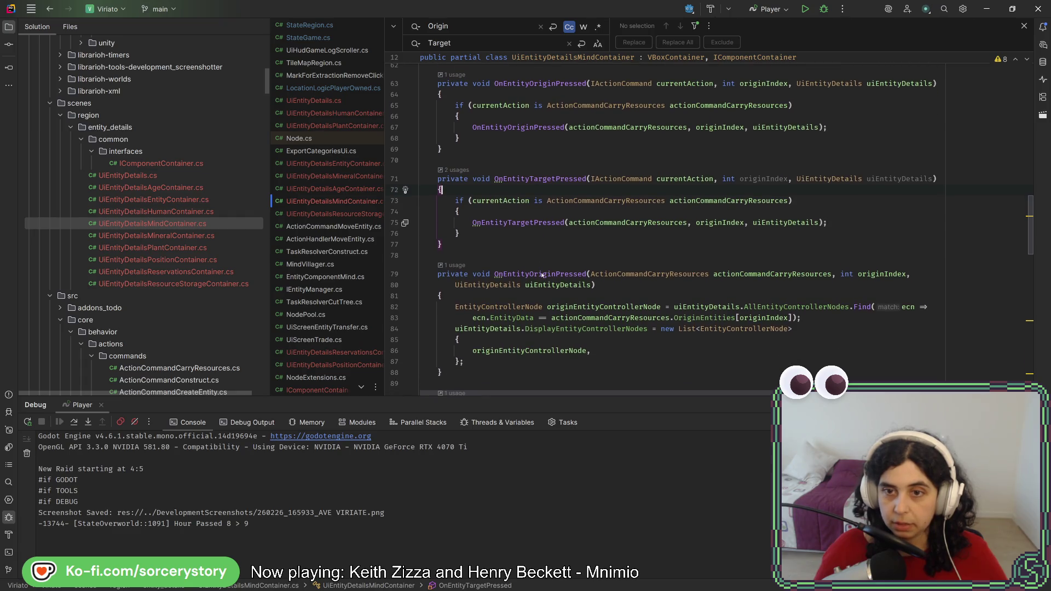
pyautogui.moveTo(443, 279); pyautogui.dragTo(529, 164)
pyautogui.hotkey('ctrl', 'd')
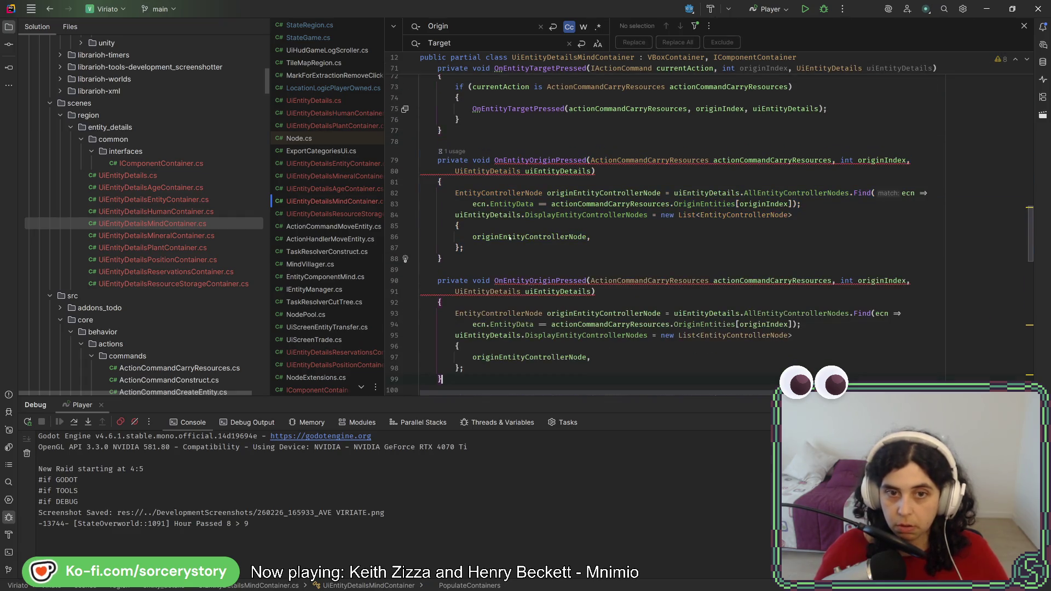
# Rename the copy to OnEntityTargetPressed and make it find and display targetEntityControllerNode in TargetEntities
pyautogui.doubleClick(554, 281)
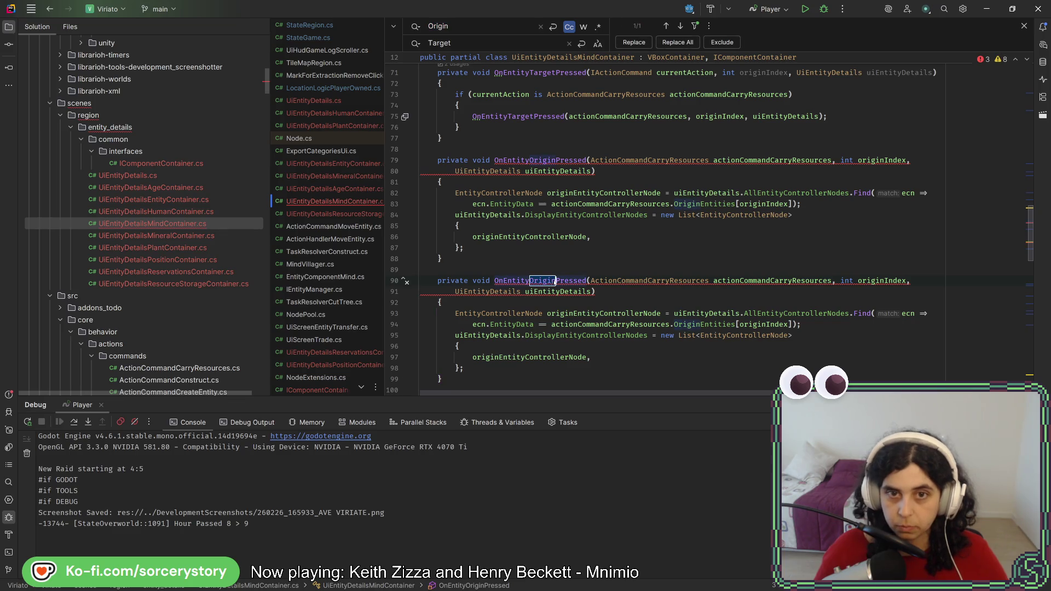
pyautogui.write('Target')
pyautogui.click(579, 251)
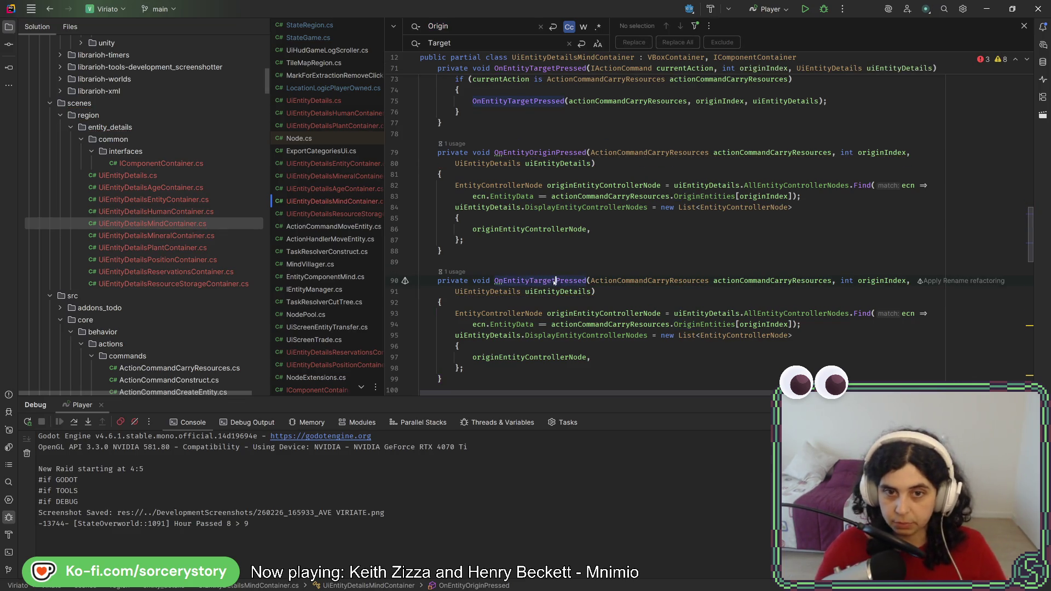
pyautogui.click(578, 229)
pyautogui.scroll(-2, 578, 223)
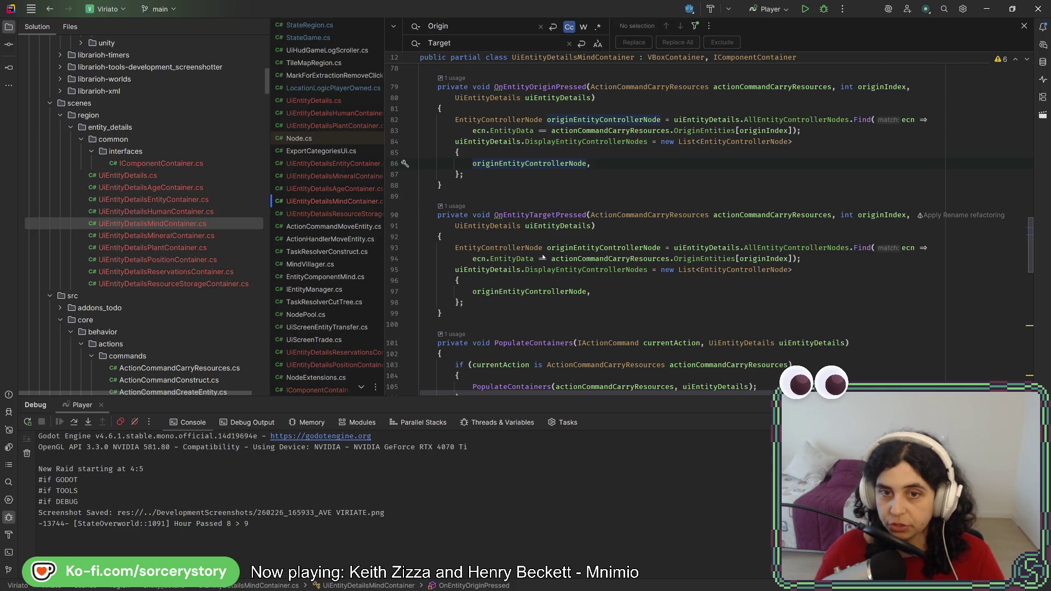
pyautogui.moveTo(573, 247); pyautogui.dragTo(548, 247)
pyautogui.write('target')
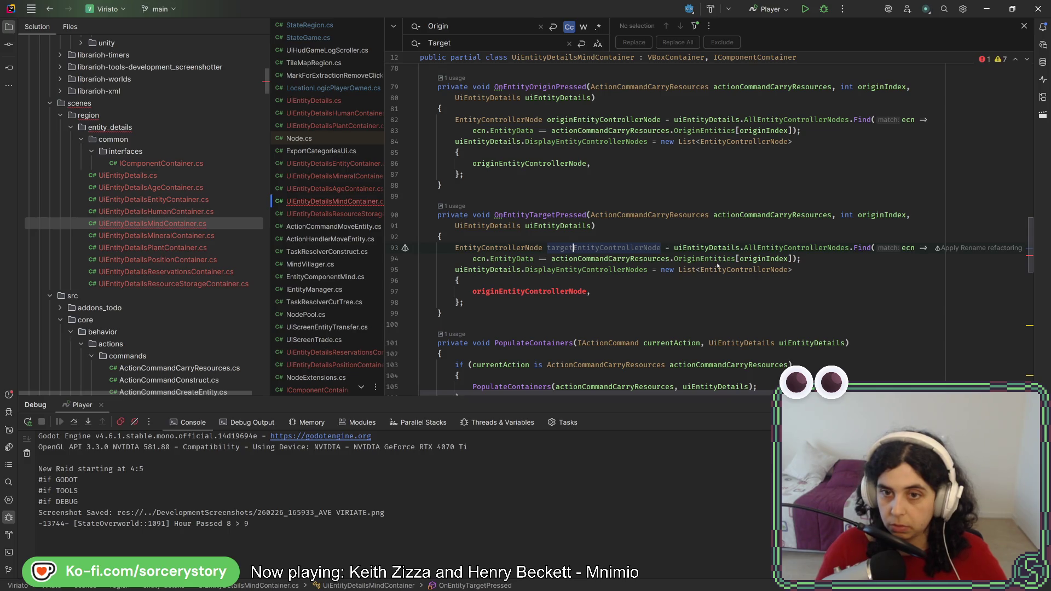
pyautogui.hotkey('ctrl', 'shift', 'Right')
pyautogui.write('Target')
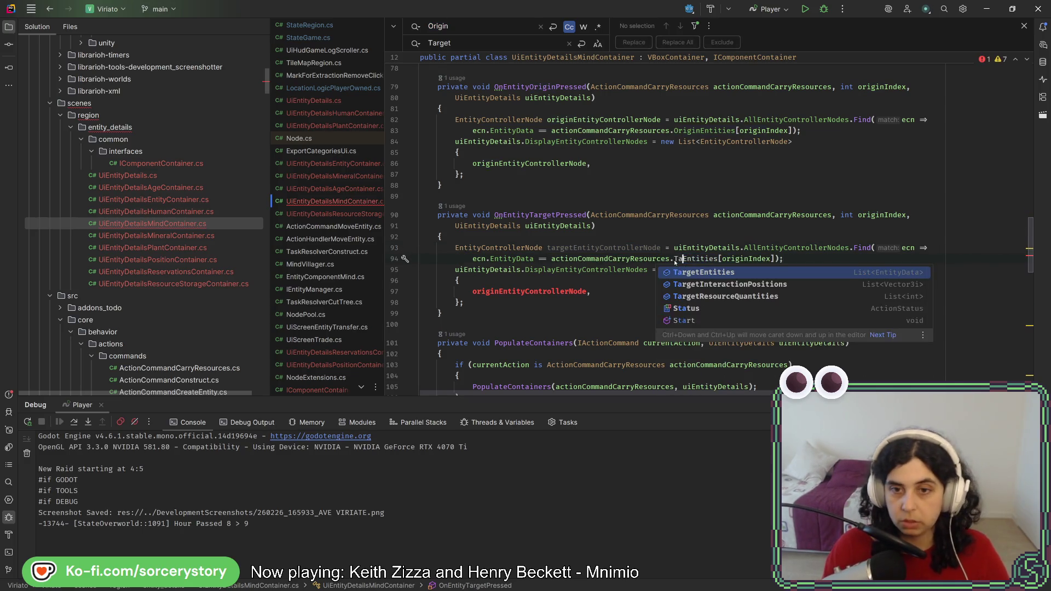
pyautogui.press('Escape')
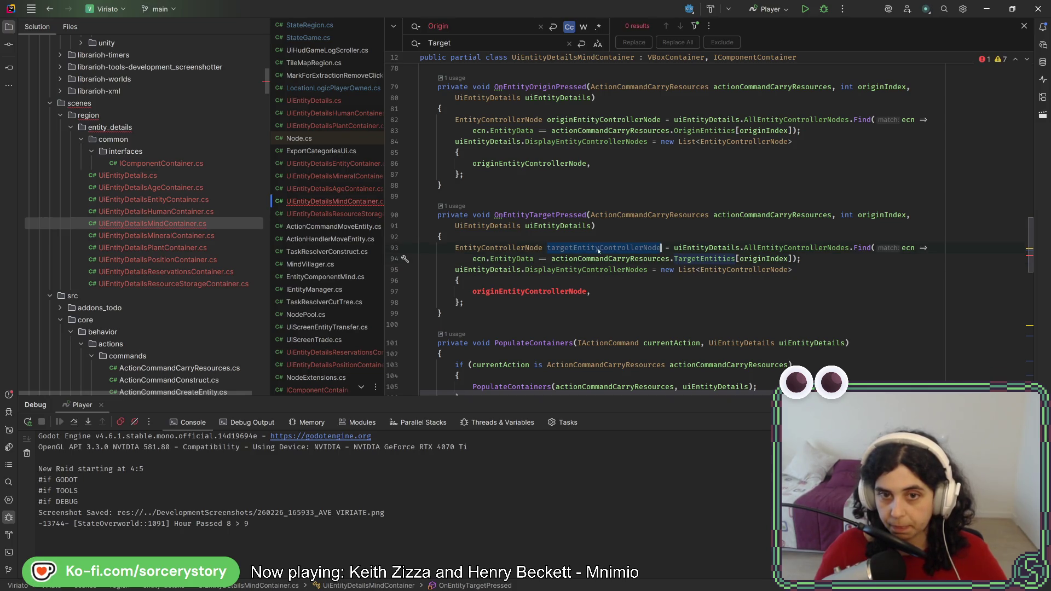
pyautogui.hotkey('ctrl', 'v')
pyautogui.click(676, 288)
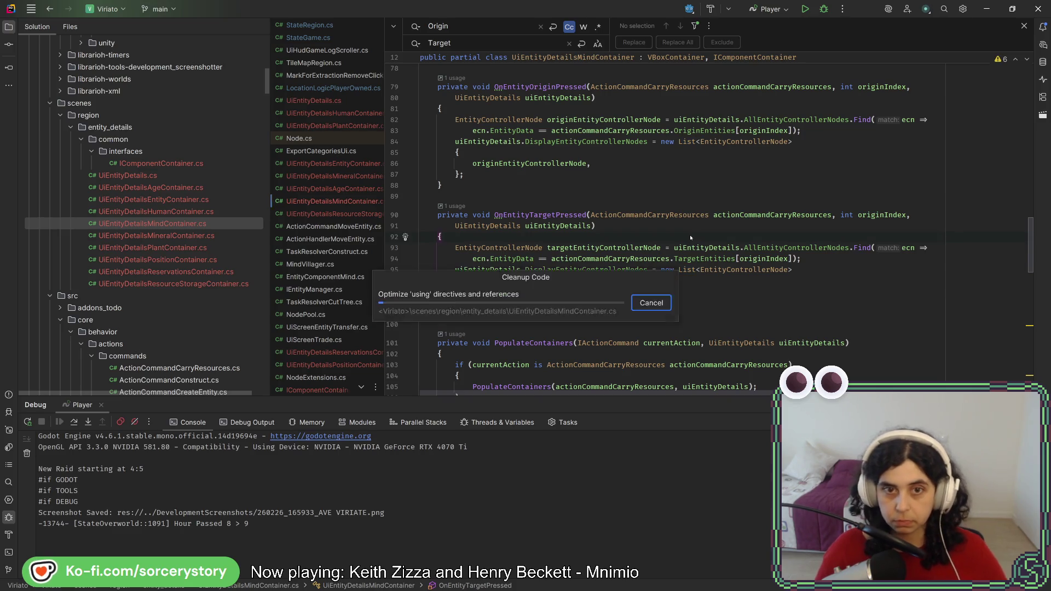
# Clean up UiEntityDetailsMindContainer.cs, check the origin and target container fields, and switch to Godot
pyautogui.hotkey('ctrl', 'z')
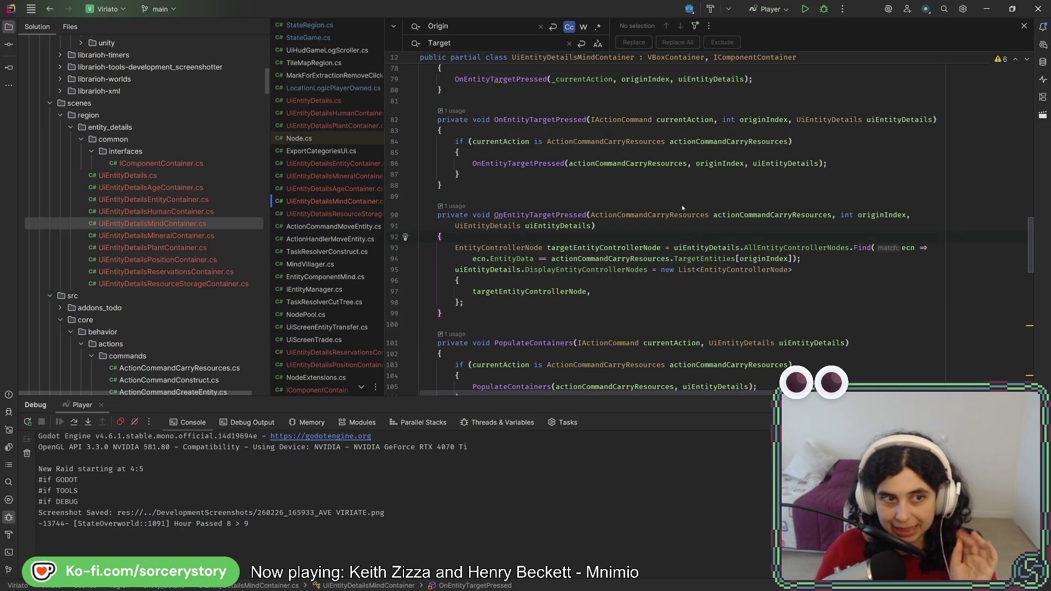
pyautogui.scroll(-15, 682, 208)
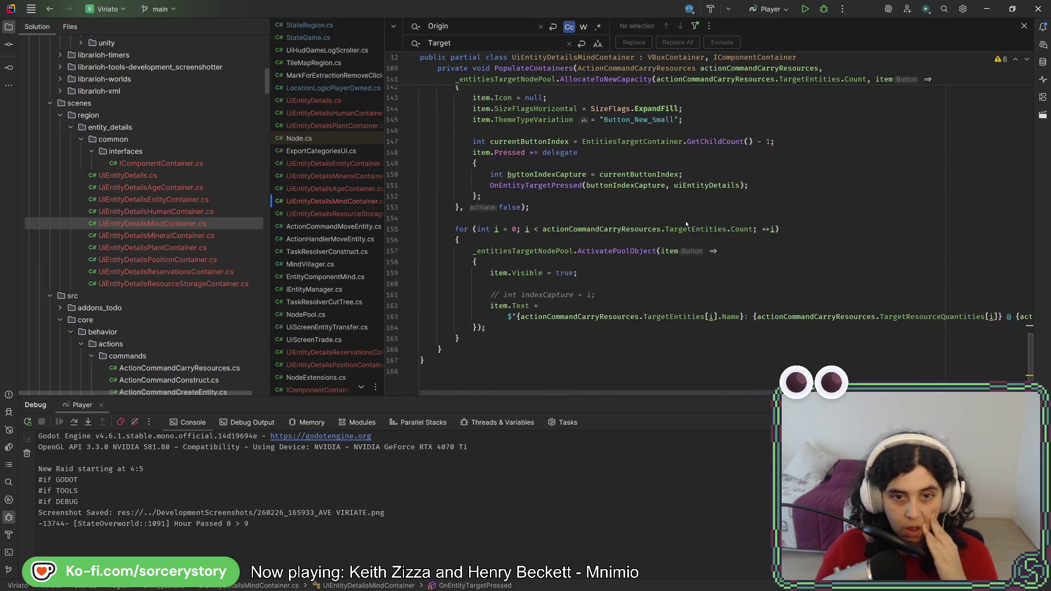
pyautogui.scroll(15, 688, 210)
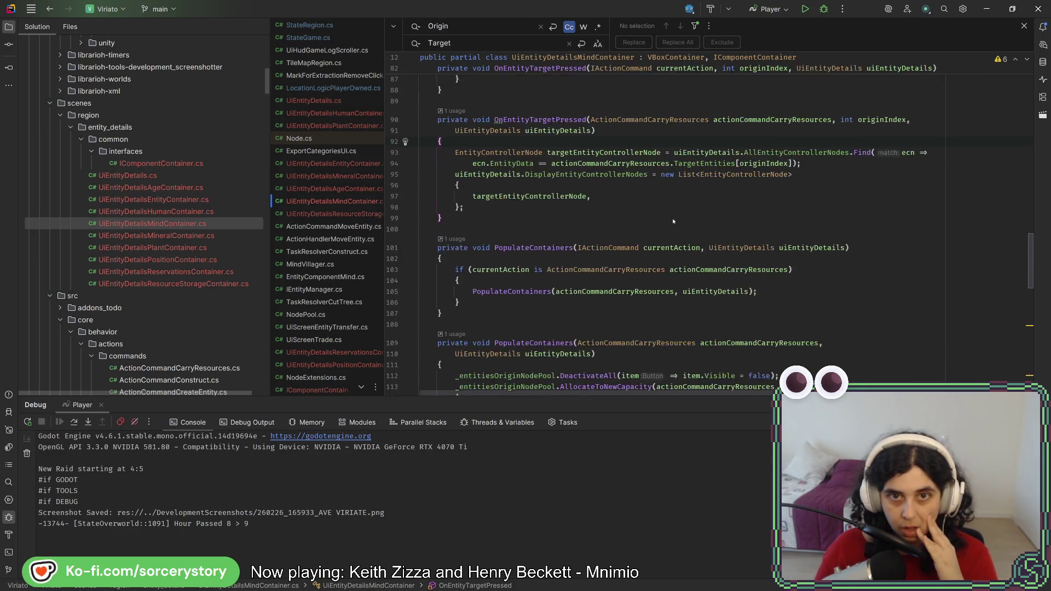
pyautogui.scroll(10, 668, 219)
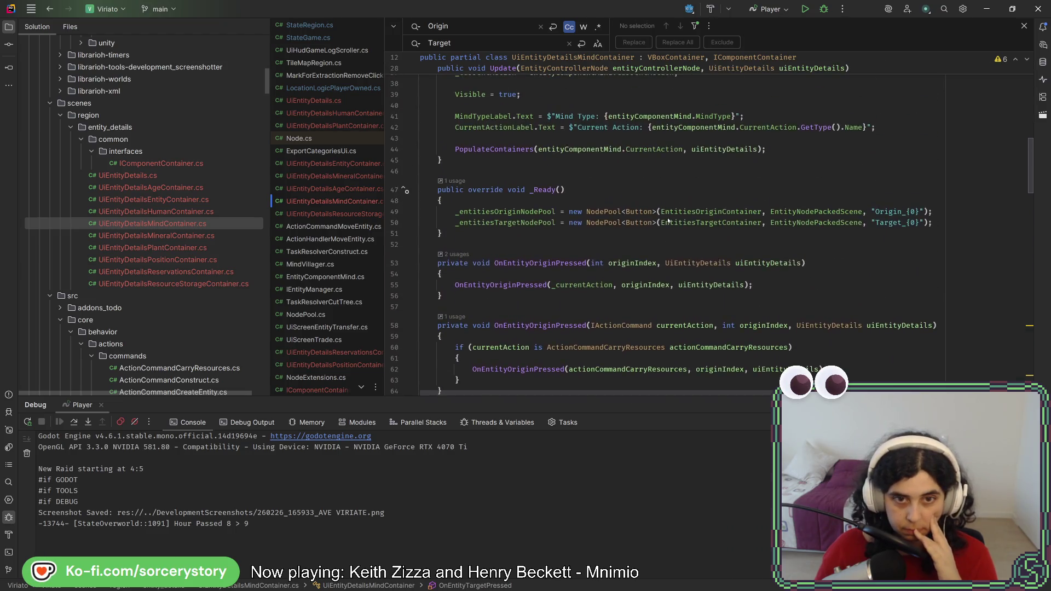
pyautogui.scroll(5, 668, 219)
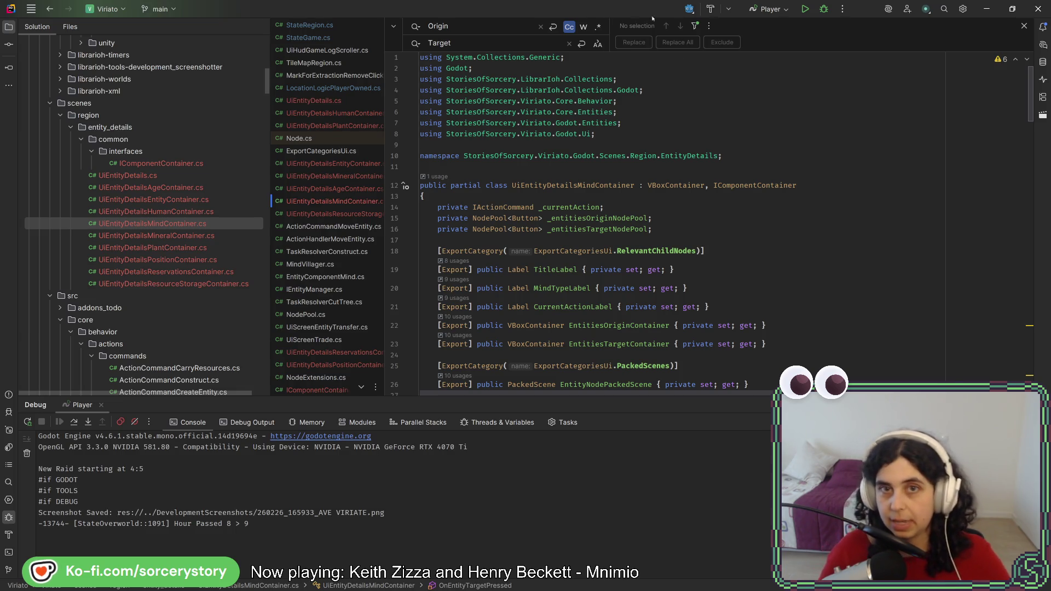
pyautogui.press('Escape')
pyautogui.click(774, 200)
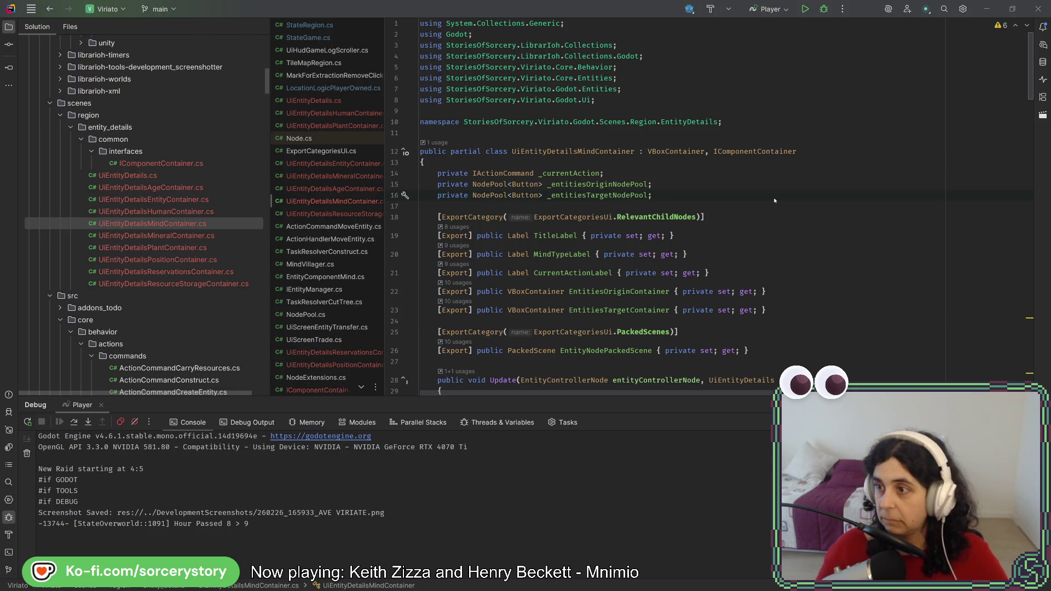
pyautogui.hotkey('alt', 'Tab')
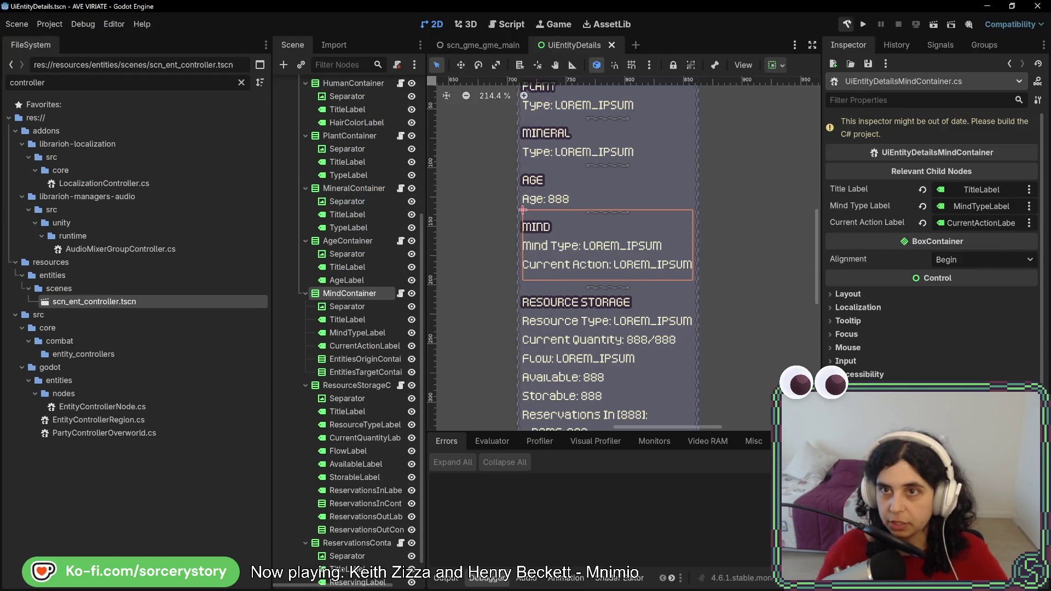
# Rebuild the project and set the small button scene as Entity Node Packed Scene
pyautogui.click(846, 24)
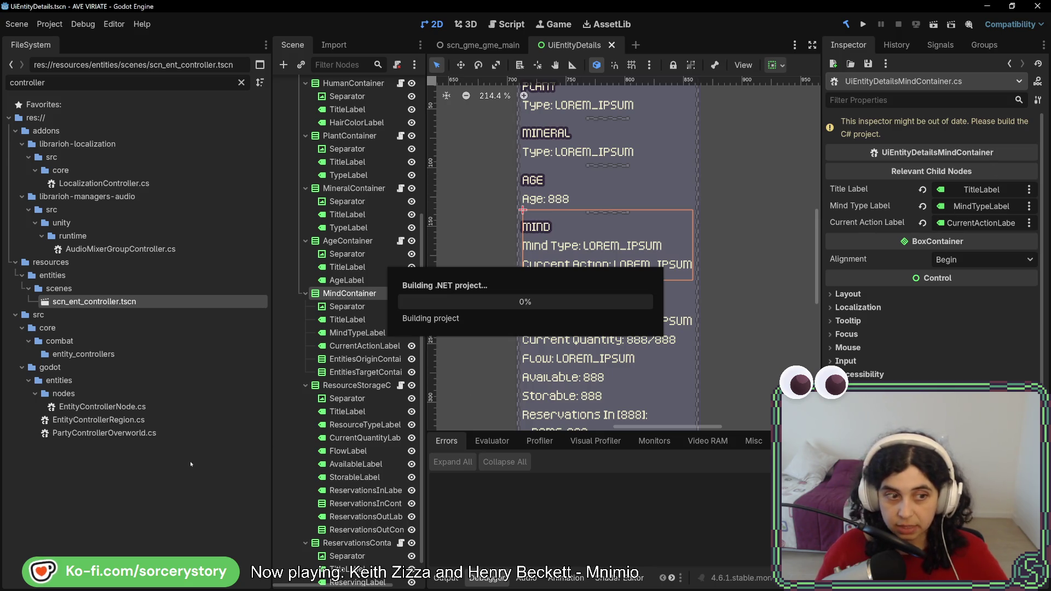
pyautogui.doubleClick(108, 82)
pyautogui.write('x')
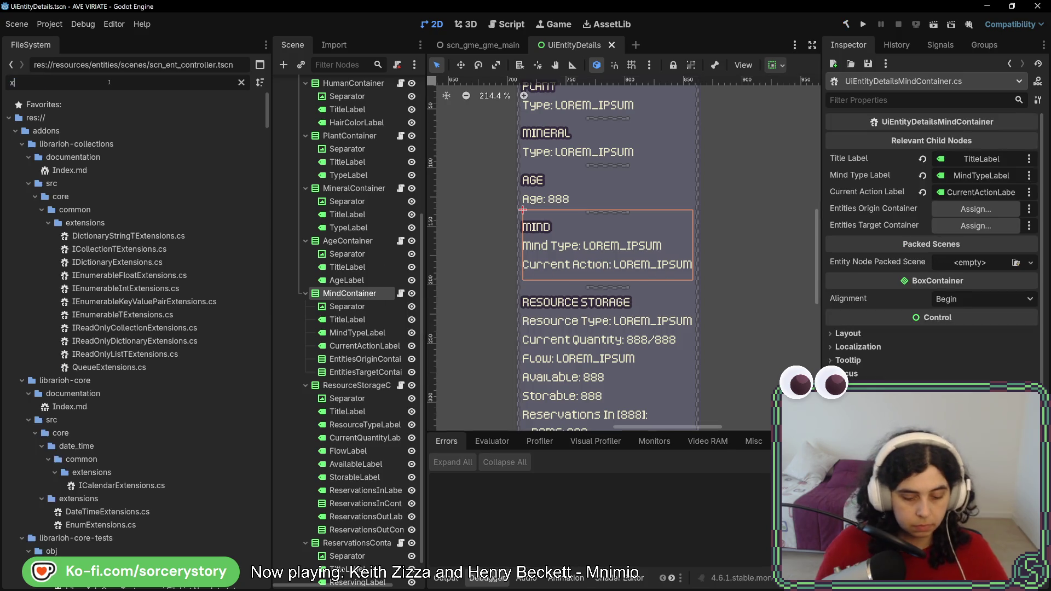
pyautogui.press('BackSpace')
pyautogui.write('sma')
pyautogui.moveTo(167, 393)
pyautogui.mouseDown()
pyautogui.moveTo(482, 364)
pyautogui.moveTo(957, 262)
pyautogui.mouseUp()
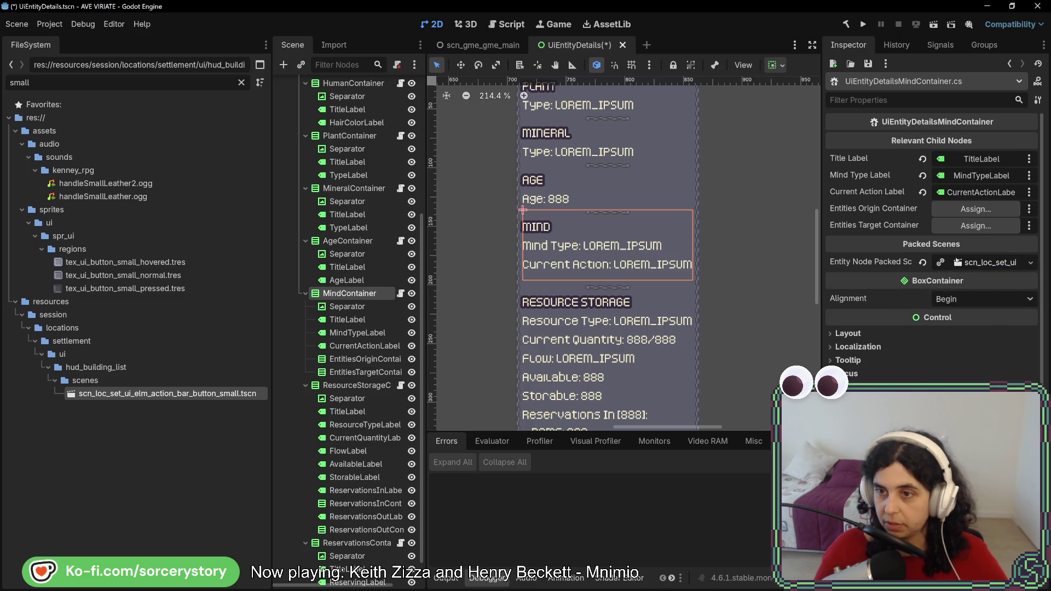
# Assign EntitiesOriginContainer2 and EntitiesTargetContainer3 as the origin and target containers
pyautogui.click(976, 208)
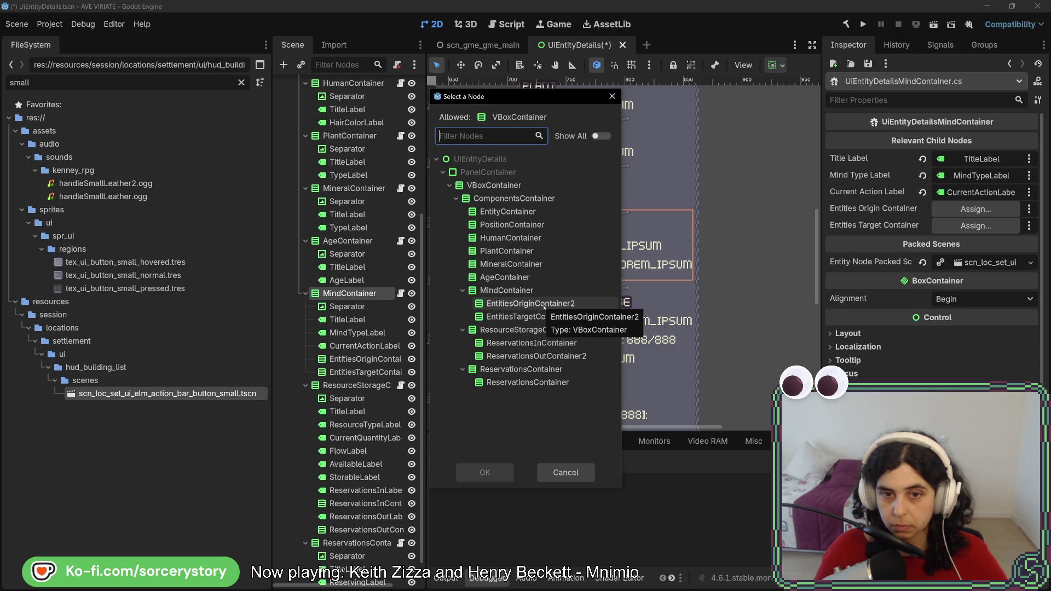
pyautogui.click(544, 304)
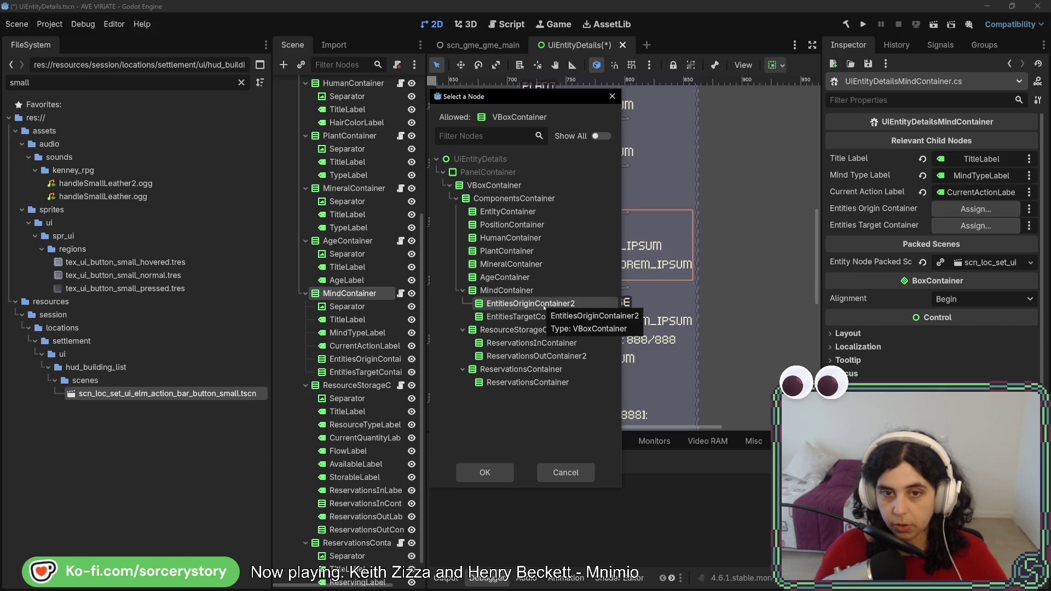
pyautogui.doubleClick(544, 304)
pyautogui.click(975, 225)
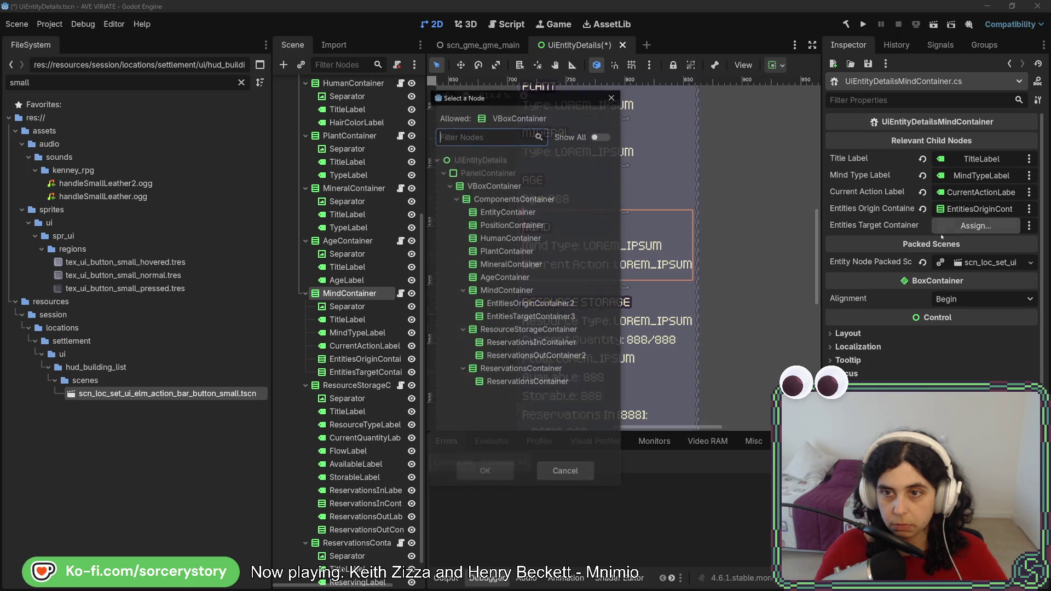
pyautogui.doubleClick(548, 318)
# Rename the nodes to EntitiesOriginContainer and EntitiesTargetContainer, dropping the numeric suffixes
pyautogui.moveTo(420, 432); pyautogui.dragTo(480, 433)
pyautogui.doubleClick(416, 359)
pyautogui.click(417, 360)
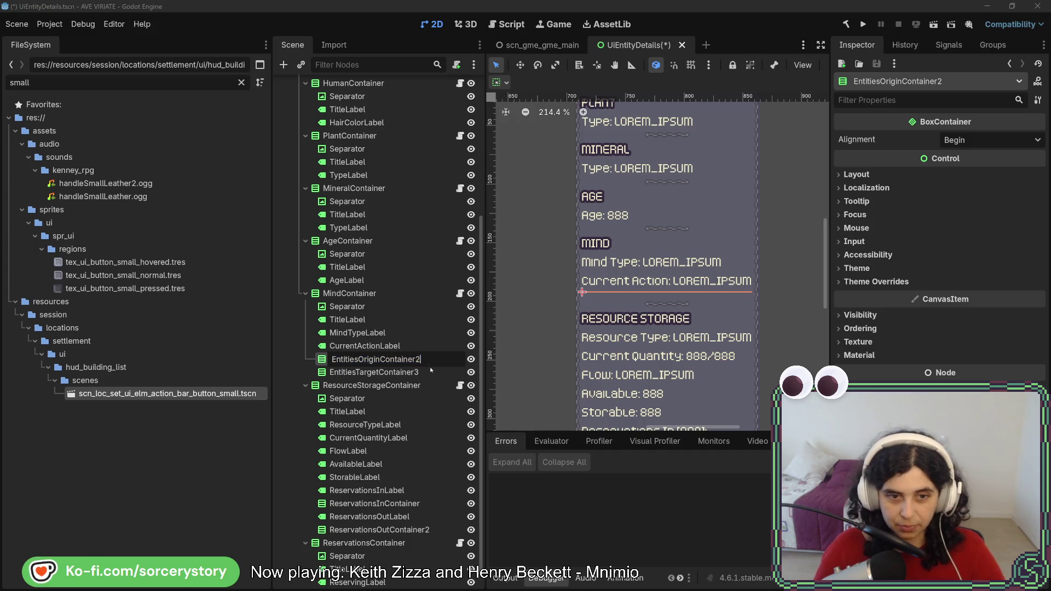
pyautogui.press('BackSpace')
pyautogui.press('Return')
pyautogui.doubleClick(422, 372)
pyautogui.click(425, 373)
pyautogui.press('BackSpace')
pyautogui.press('Return')
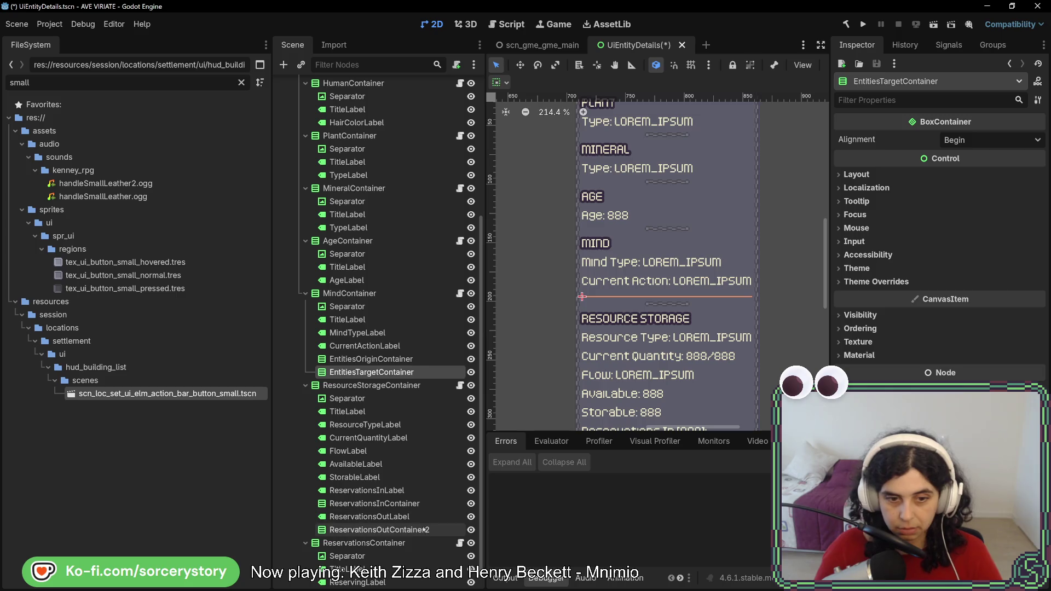
# Rename ReservationsOutContainer2 to ReservationsOutContainer and save the UiEntityDetails scene
pyautogui.click(432, 530)
pyautogui.click(433, 530)
pyautogui.press('BackSpace')
pyautogui.press('Return')
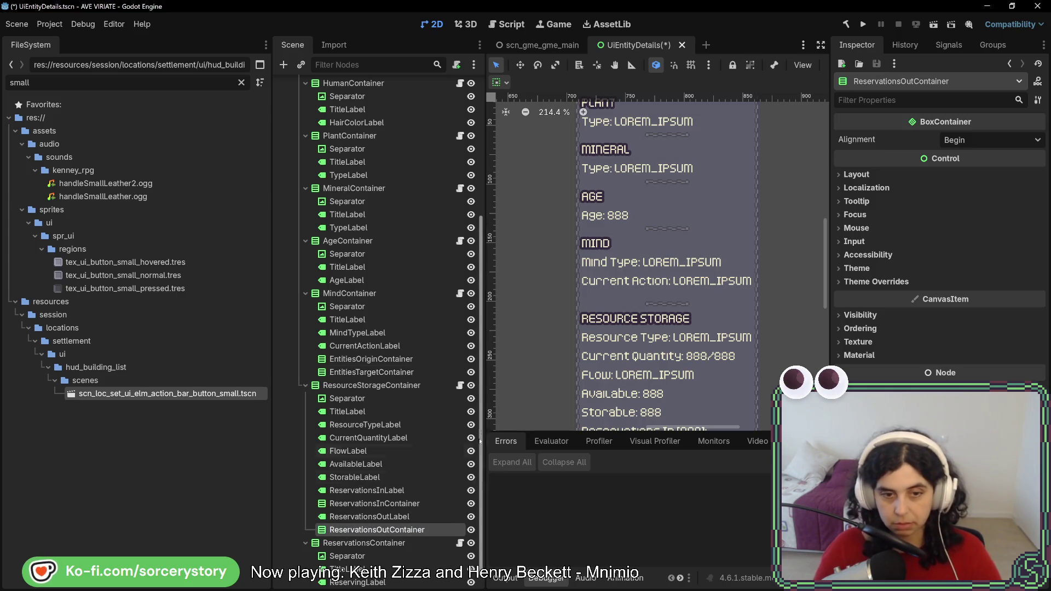
pyautogui.hotkey('ctrl', 's')
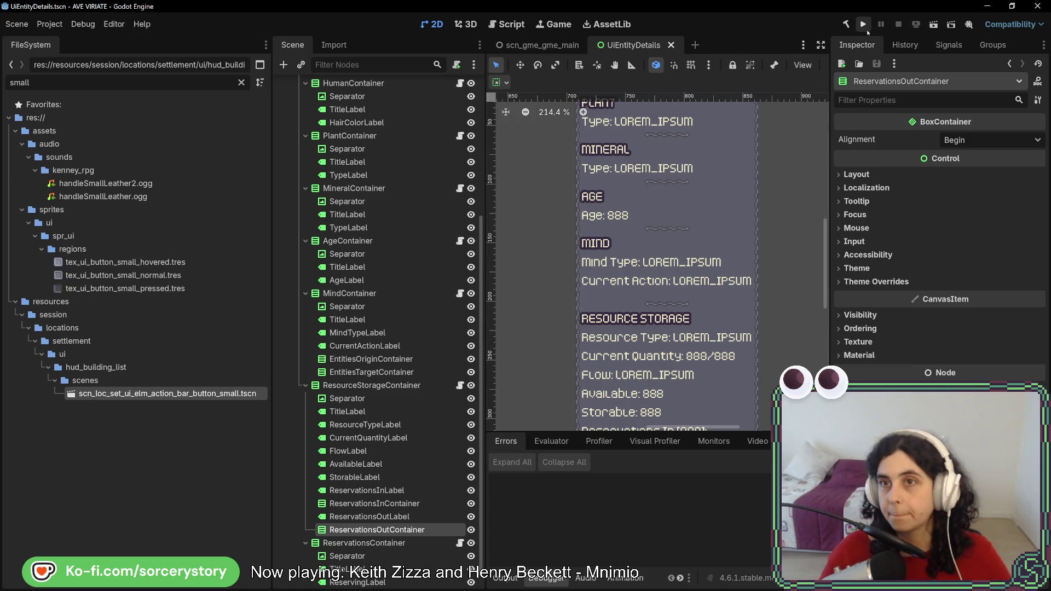
# Launch the game from MindContainer, start a New Game, and visit the player settlement
pyautogui.click(387, 296)
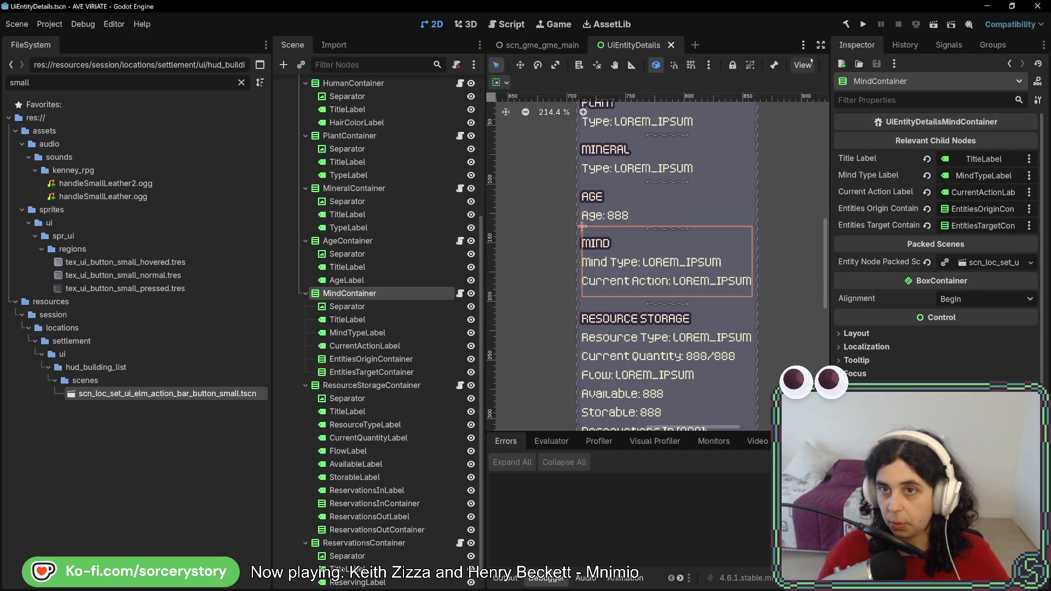
pyautogui.click(863, 25)
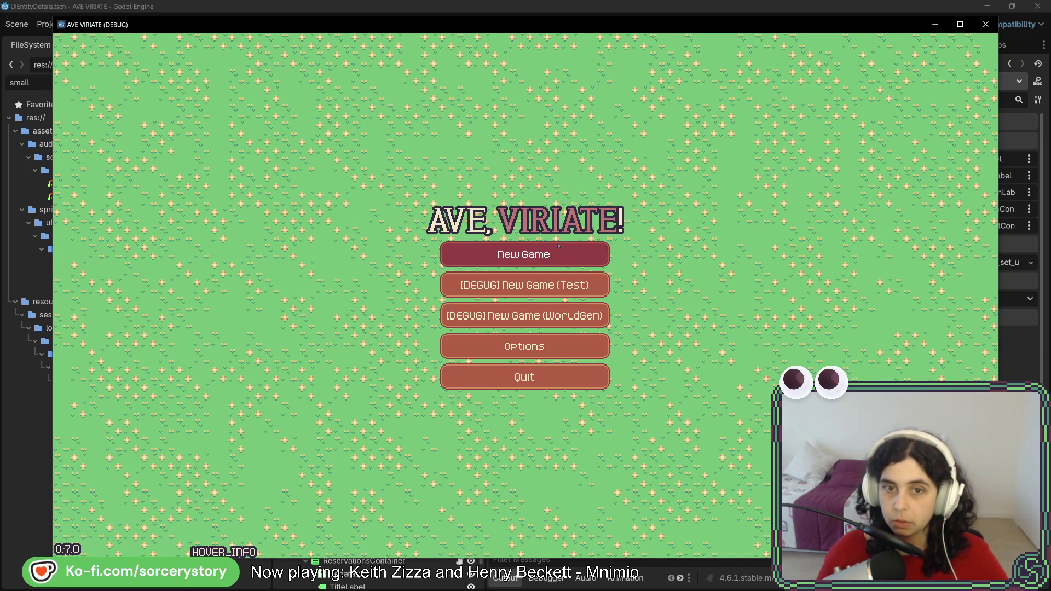
pyautogui.click(558, 247)
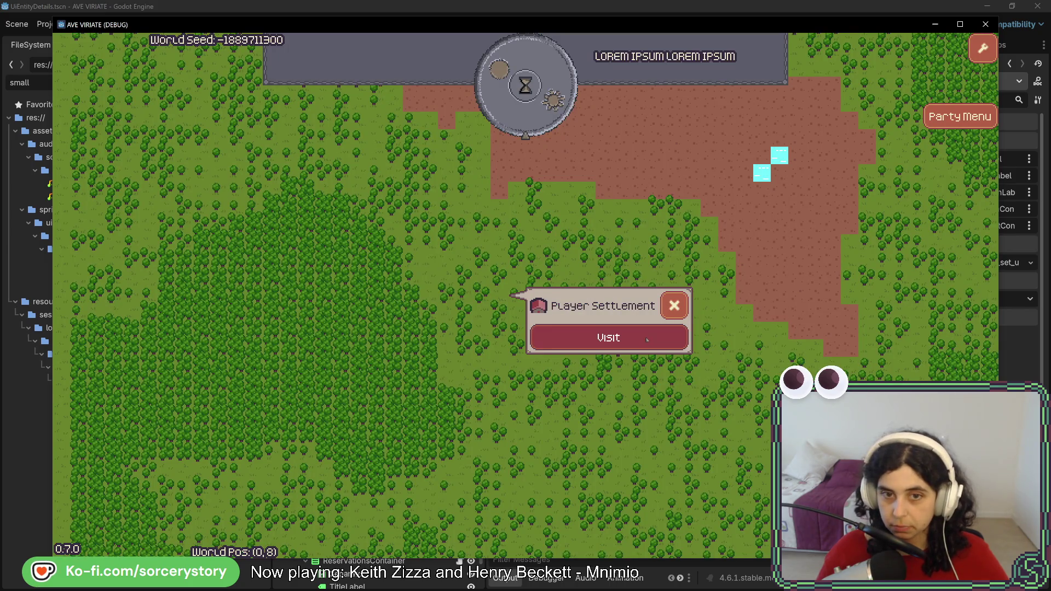
pyautogui.click(647, 339)
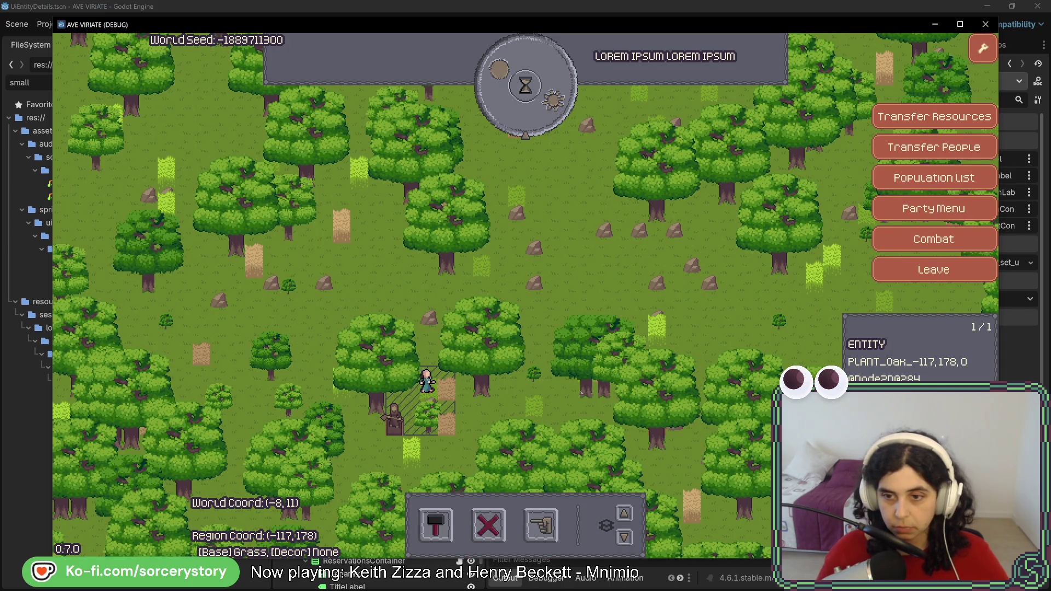
# Designate hauling, open a villager's details showing pile target buttons, and move the game window aside
pyautogui.click(541, 524)
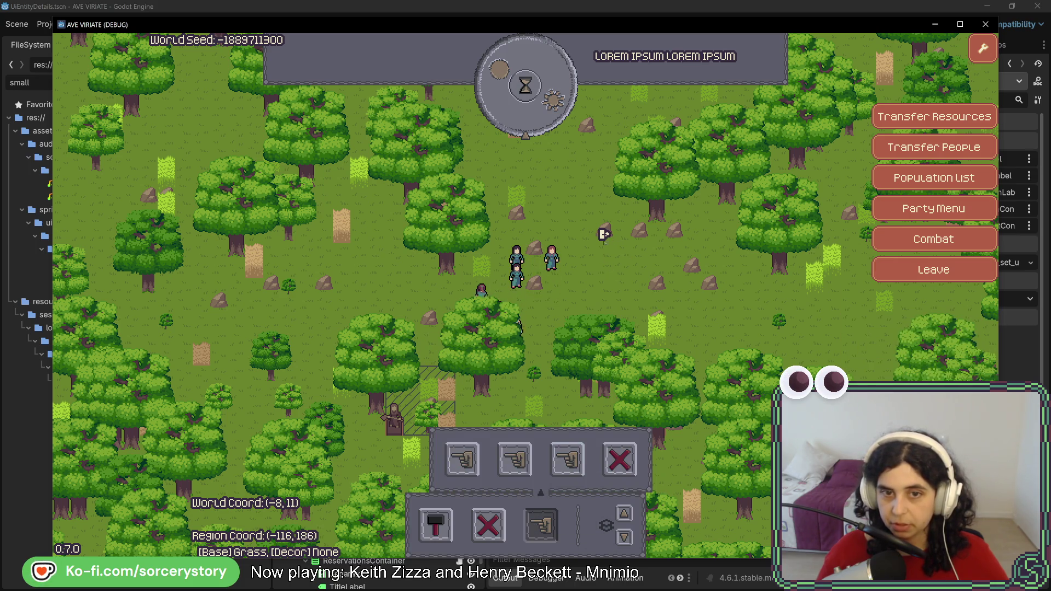
pyautogui.click(604, 235)
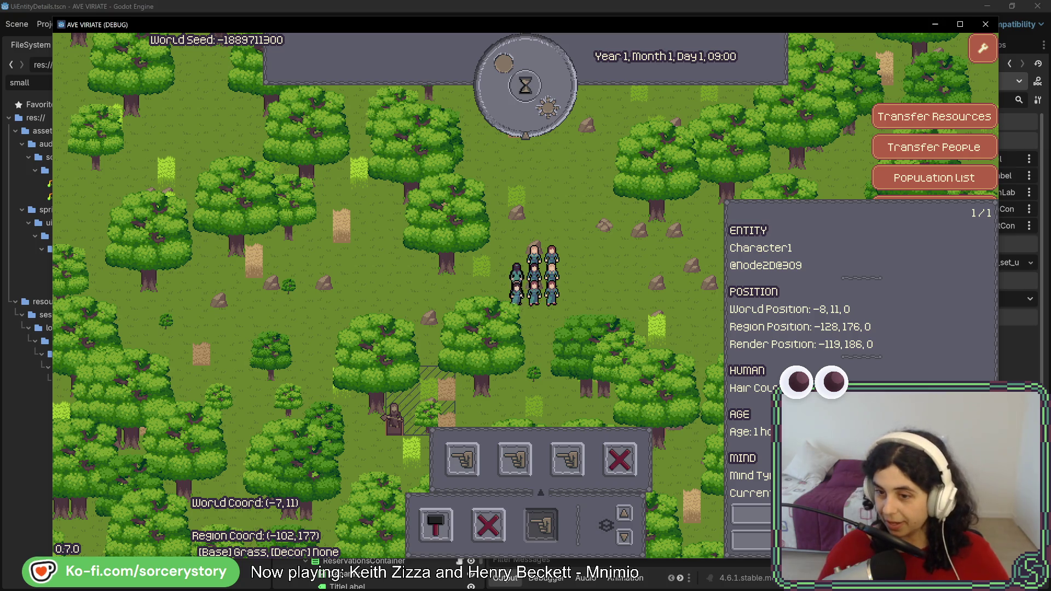
pyautogui.moveTo(892, 24)
pyautogui.mouseDown()
pyautogui.moveTo(439, 15)
pyautogui.moveTo(392, 25)
pyautogui.mouseUp()
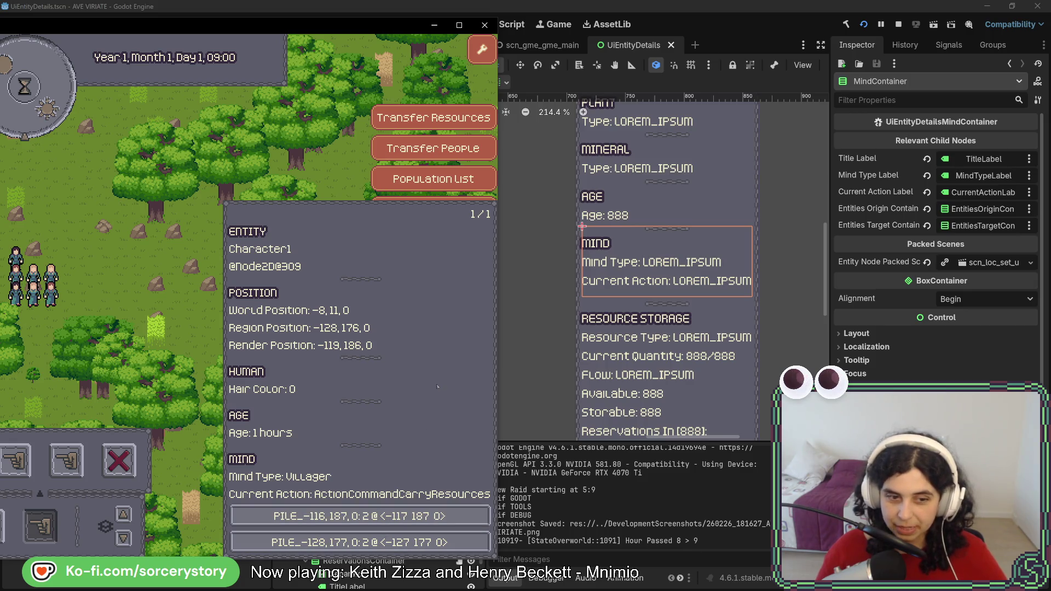
pyautogui.click(425, 516)
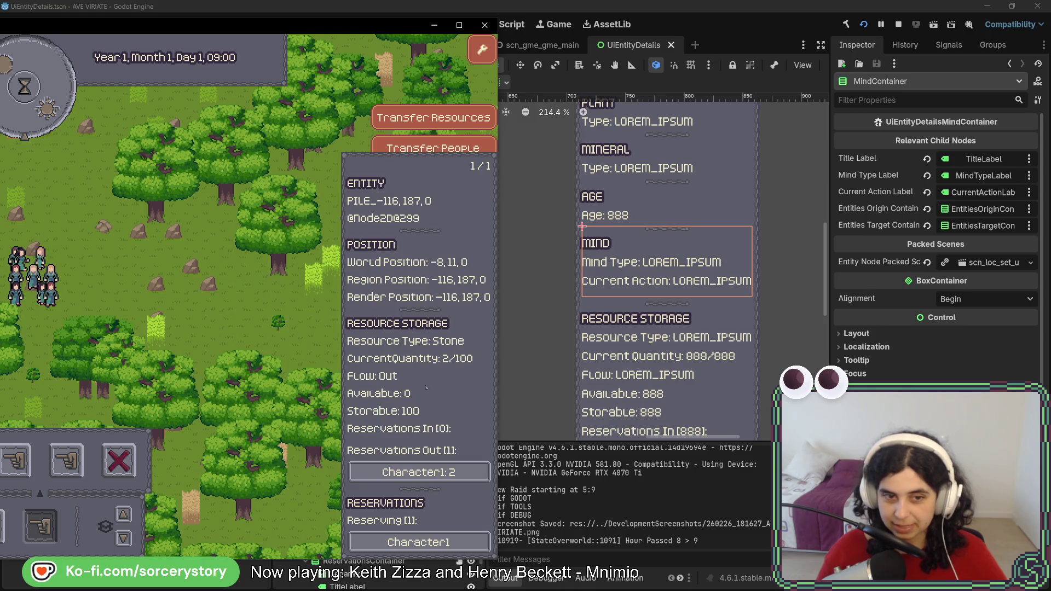
pyautogui.click(419, 472)
pyautogui.click(476, 542)
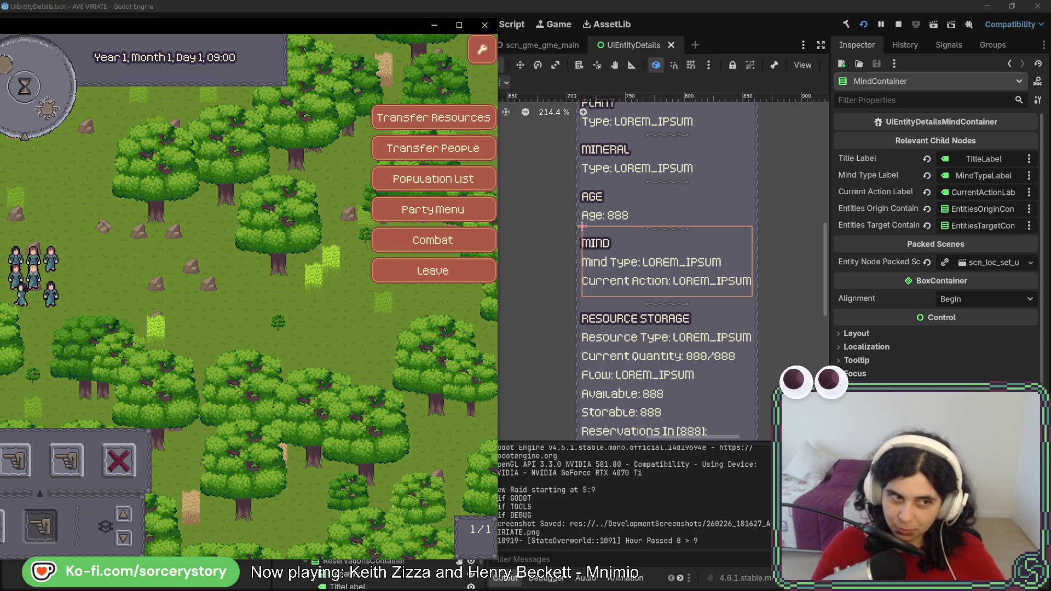
pyautogui.press('a')
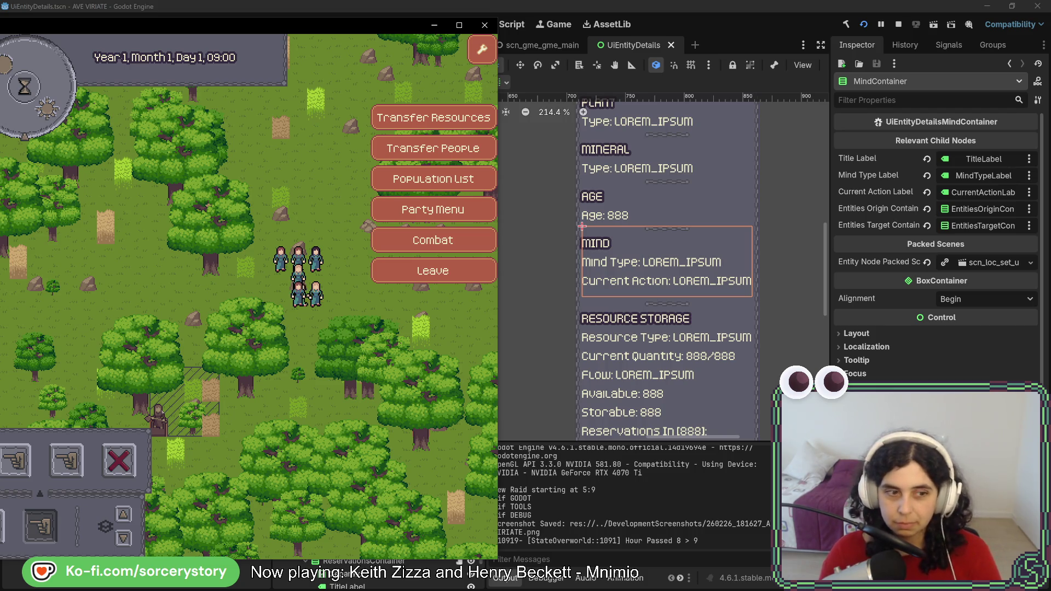
pyautogui.moveTo(260, 384); pyautogui.dragTo(313, 313)
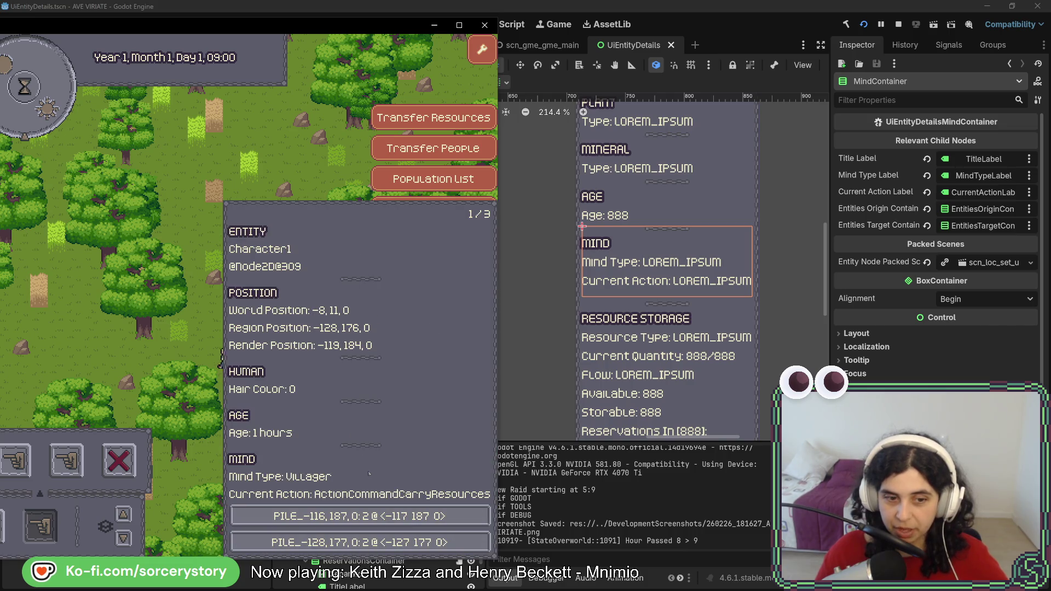
pyautogui.click(213, 278)
pyautogui.click(183, 289)
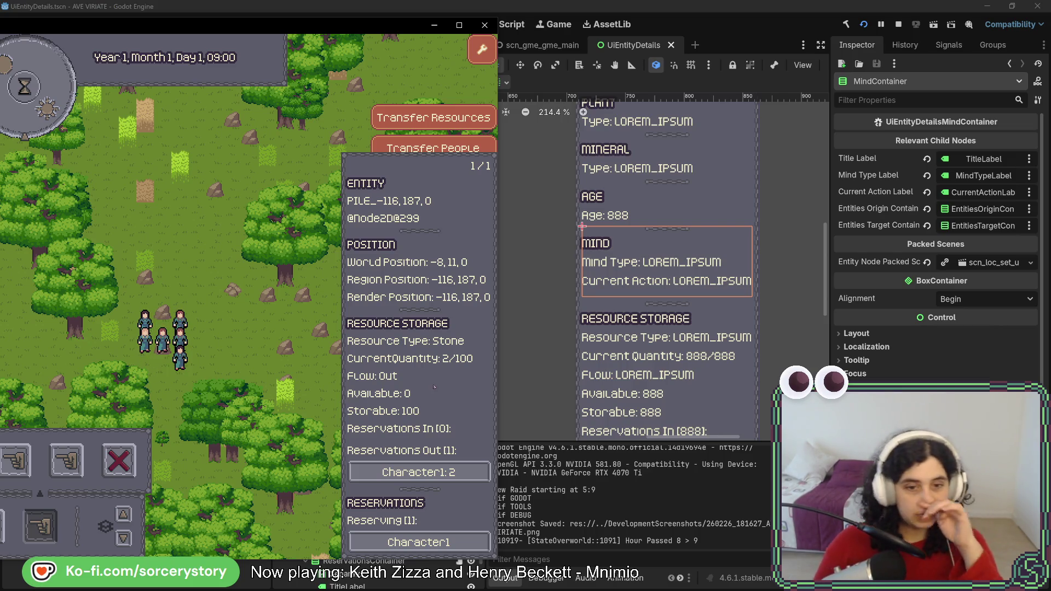
pyautogui.click(420, 472)
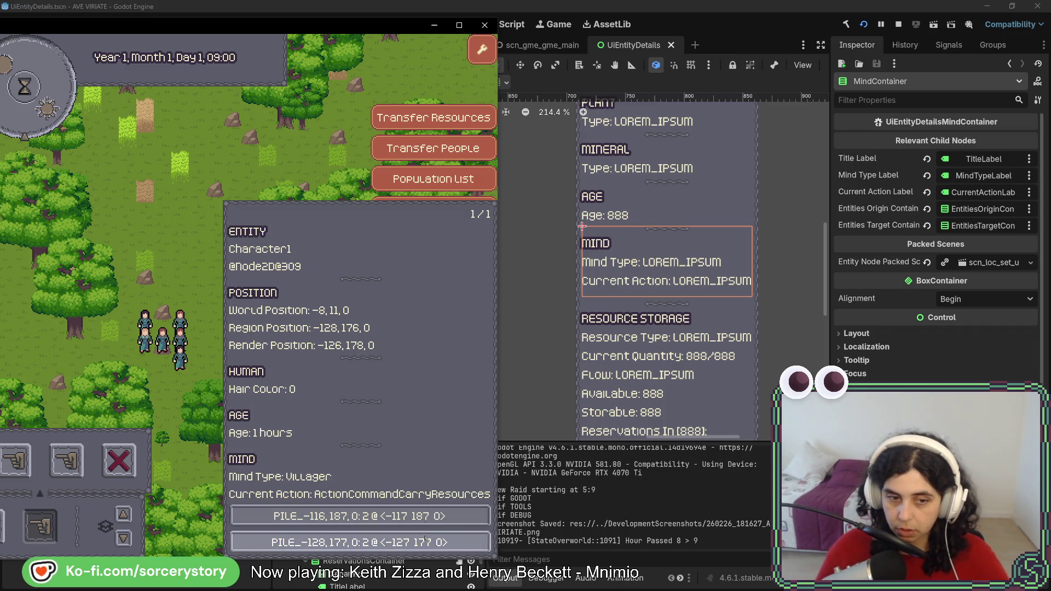
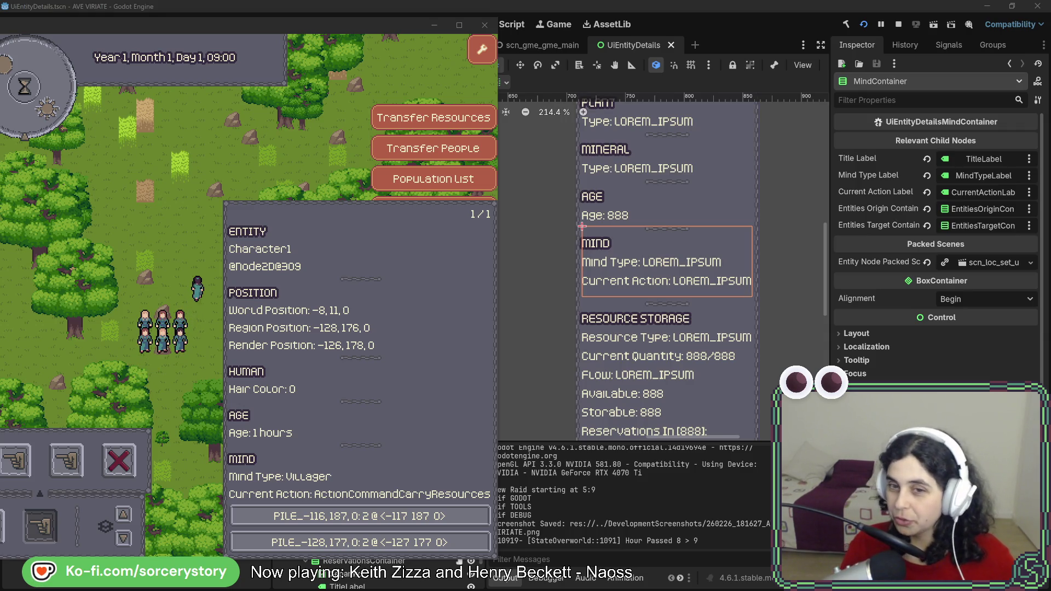
# Enlarge and restore the game window, then stop the running game
pyautogui.doubleClick(229, 33)
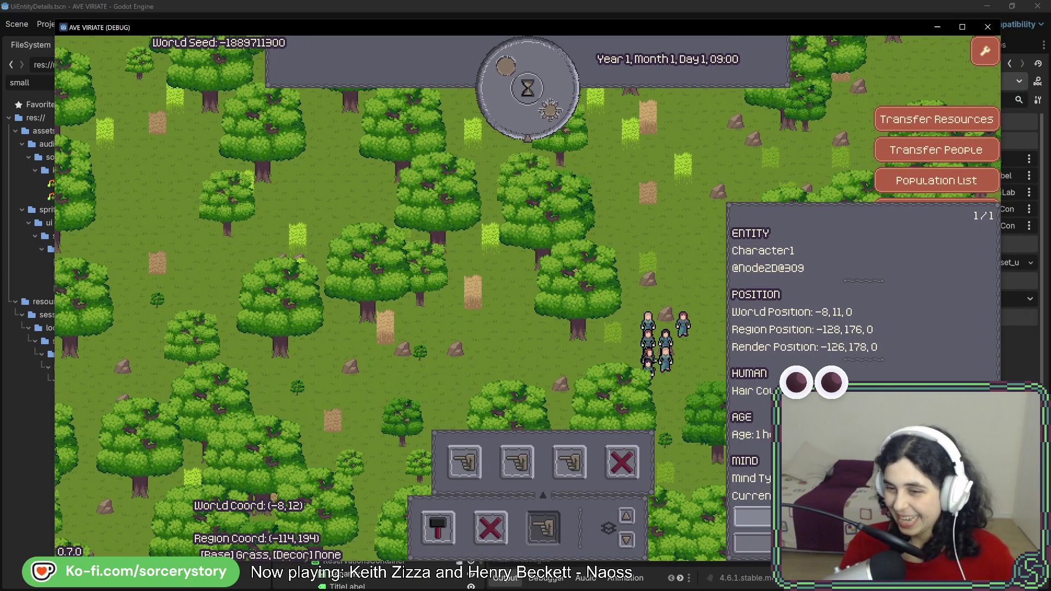
pyautogui.moveTo(715, 28)
pyautogui.mouseDown()
pyautogui.moveTo(715, 38)
pyautogui.moveTo(595, 37)
pyautogui.mouseUp()
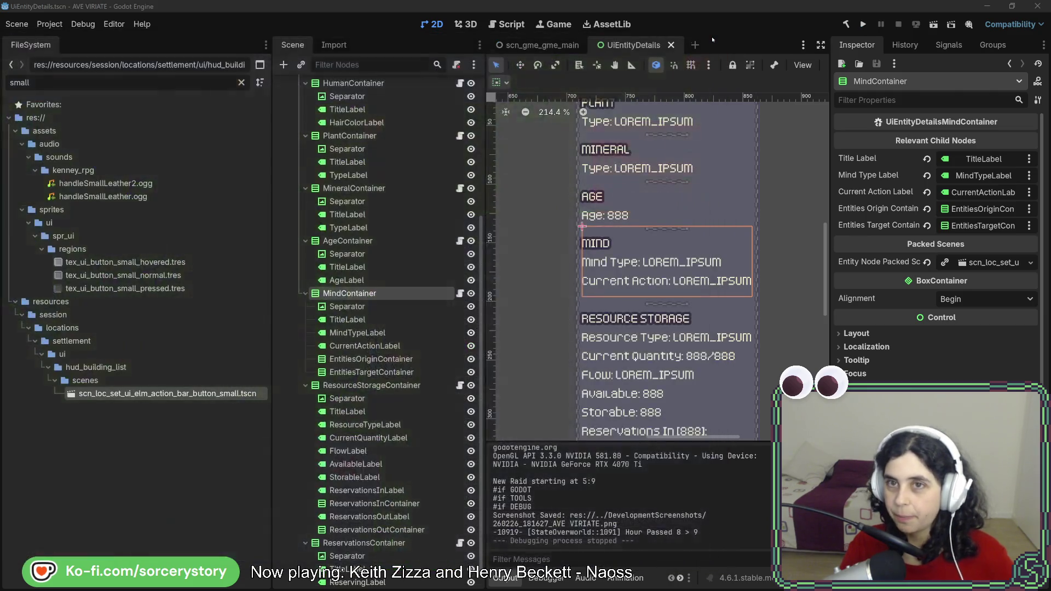
pyautogui.click(715, 37)
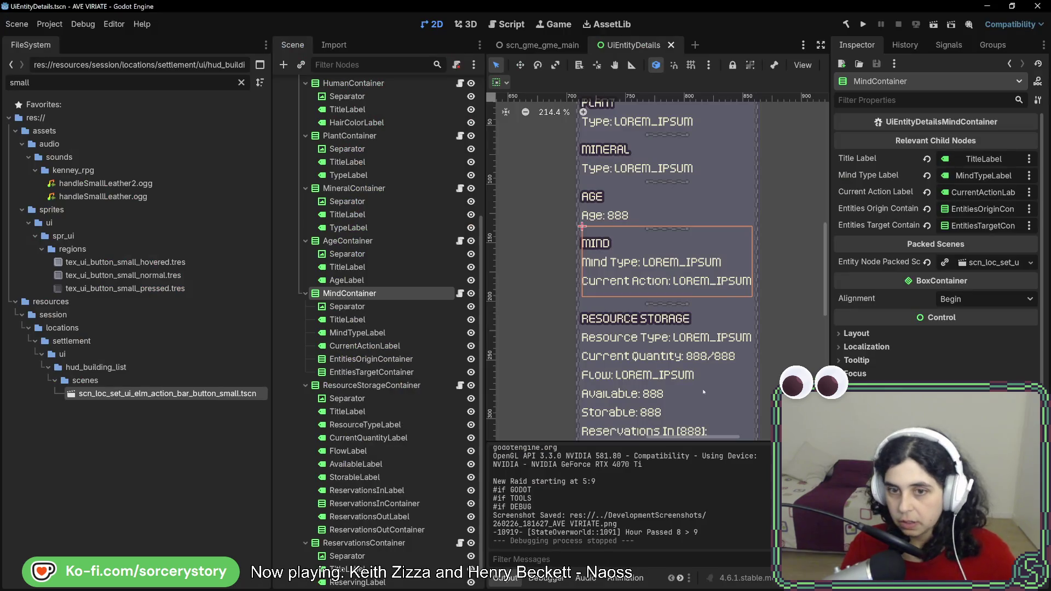
# Paste two copies of CurrentActionLabel into the Mind section and move one copy up
pyautogui.scroll(-1, 394, 438)
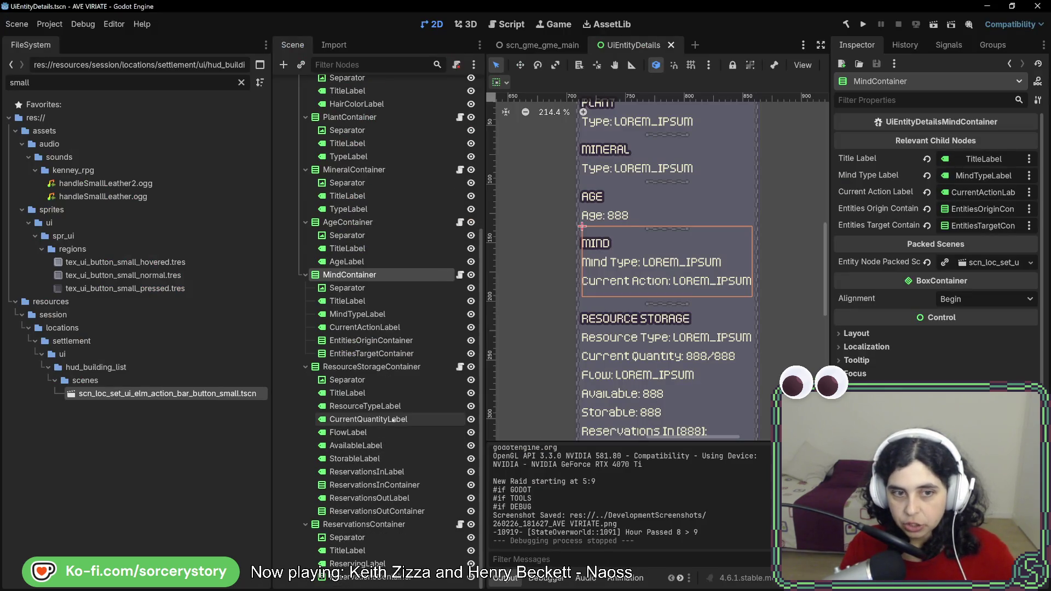
pyautogui.click(391, 327)
pyautogui.hotkey('ctrl', 'v')
pyautogui.moveTo(378, 339)
pyautogui.mouseDown()
pyautogui.moveTo(343, 327)
pyautogui.moveTo(345, 281)
pyautogui.moveTo(361, 364)
pyautogui.moveTo(357, 334)
pyautogui.mouseUp()
pyautogui.hotkey('ctrl', 'v')
# Rename the first label copy to OriginsLabel
pyautogui.press('F2')
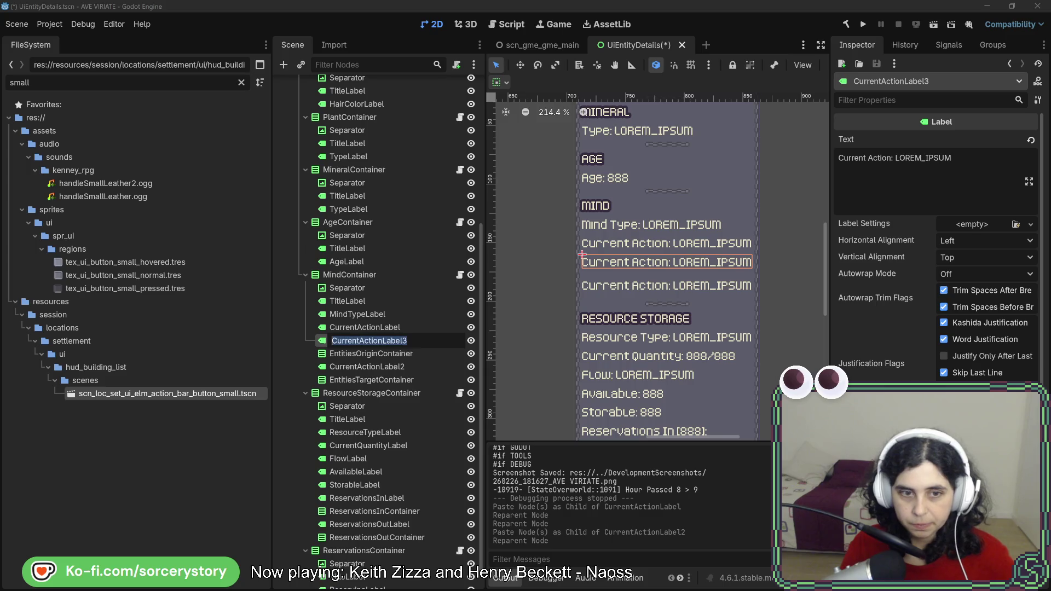
pyautogui.press('Return')
pyautogui.hotkey('shift', 'Right')
pyautogui.hotkey('shift', 'Right')
pyautogui.hotkey('shift', 'Right')
pyautogui.write('Origins')
pyautogui.press('End')
pyautogui.press('BackSpace')
pyautogui.press('Return')
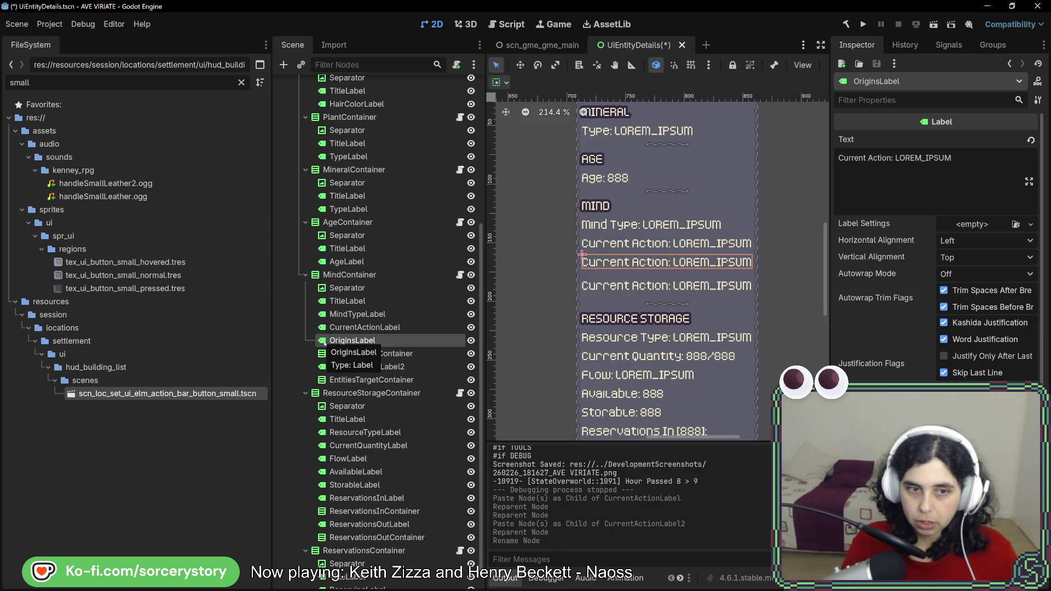
# Rename the second label copy to TargetsLabel
pyautogui.doubleClick(369, 366)
pyautogui.hotkey('shift', 'Home')
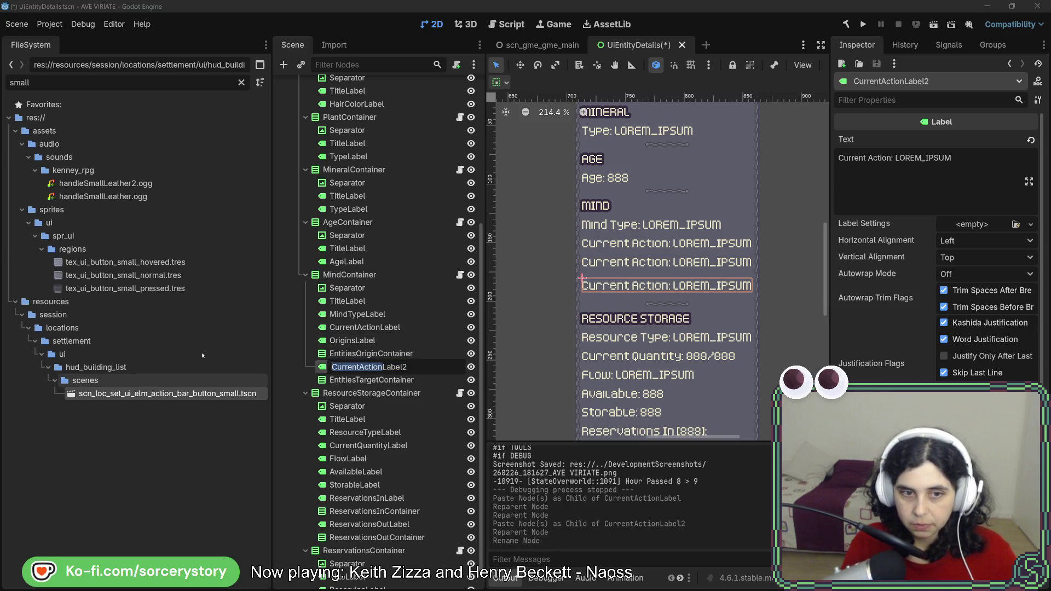
pyautogui.write('Targets')
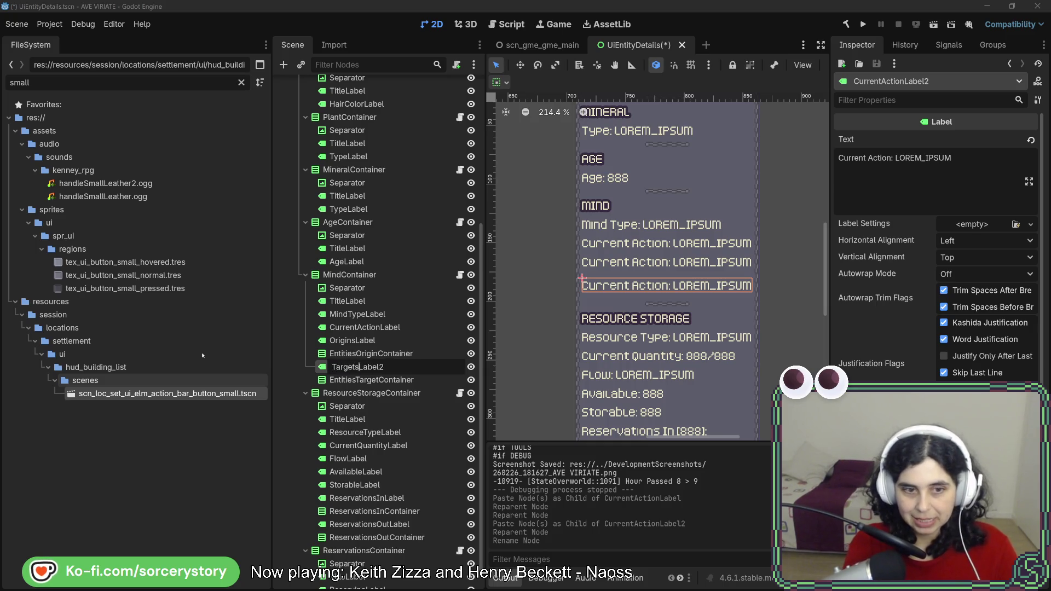
pyautogui.press('End')
pyautogui.press('BackSpace')
pyautogui.press('Return')
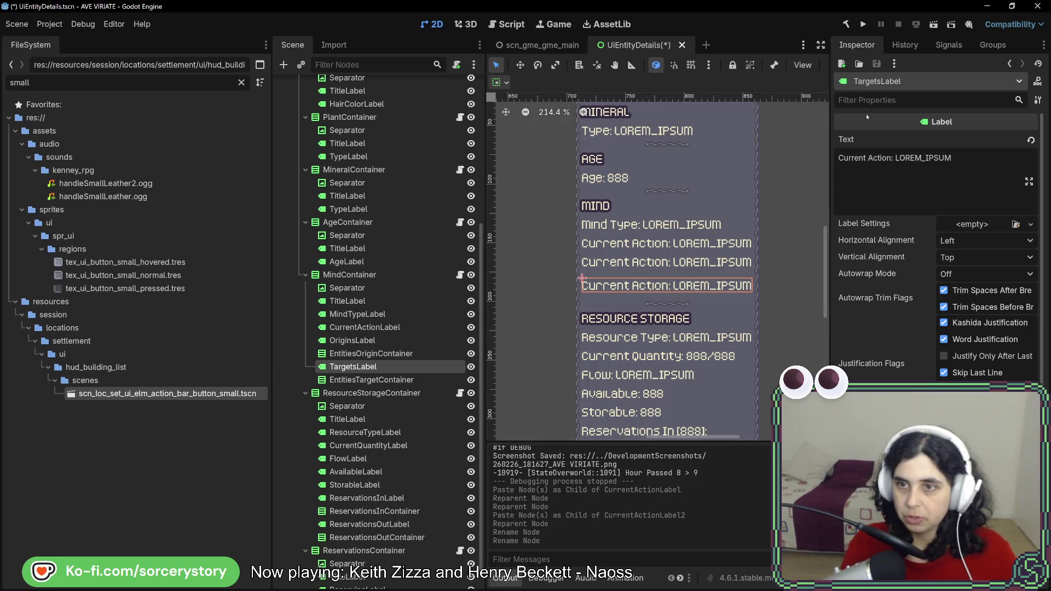
# Replace the TargetsLabel text with 'Targets:' and give OriginsLabel an [888] placeholder text
pyautogui.click(957, 158)
pyautogui.hotkey('ctrl', 'a')
pyautogui.write('Targ')
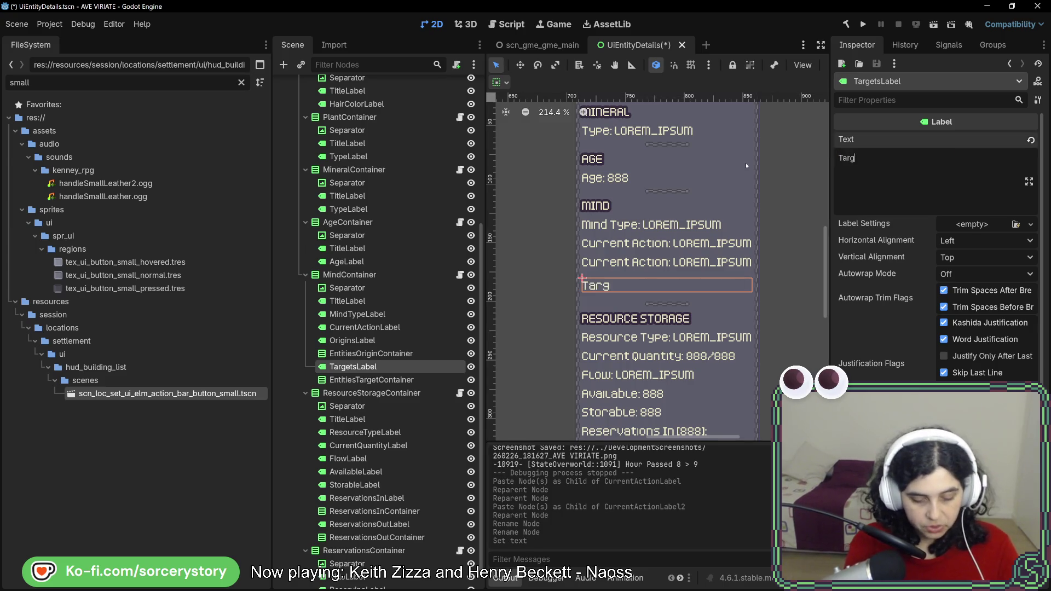
pyautogui.write('ets:')
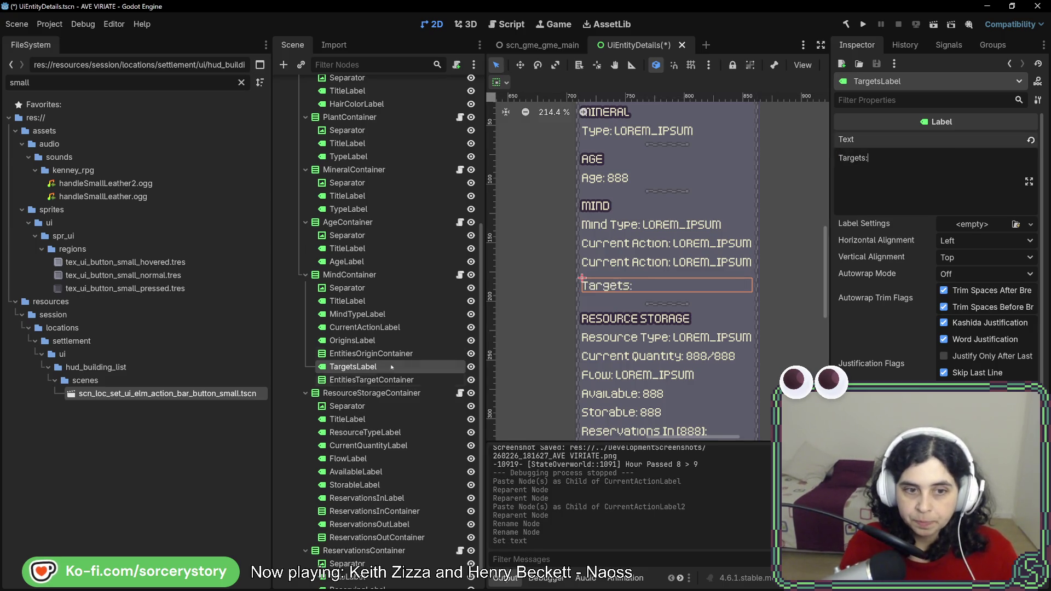
pyautogui.click(353, 341)
pyautogui.click(968, 157)
pyautogui.hotkey('ctrl', 'a')
pyautogui.write('O')
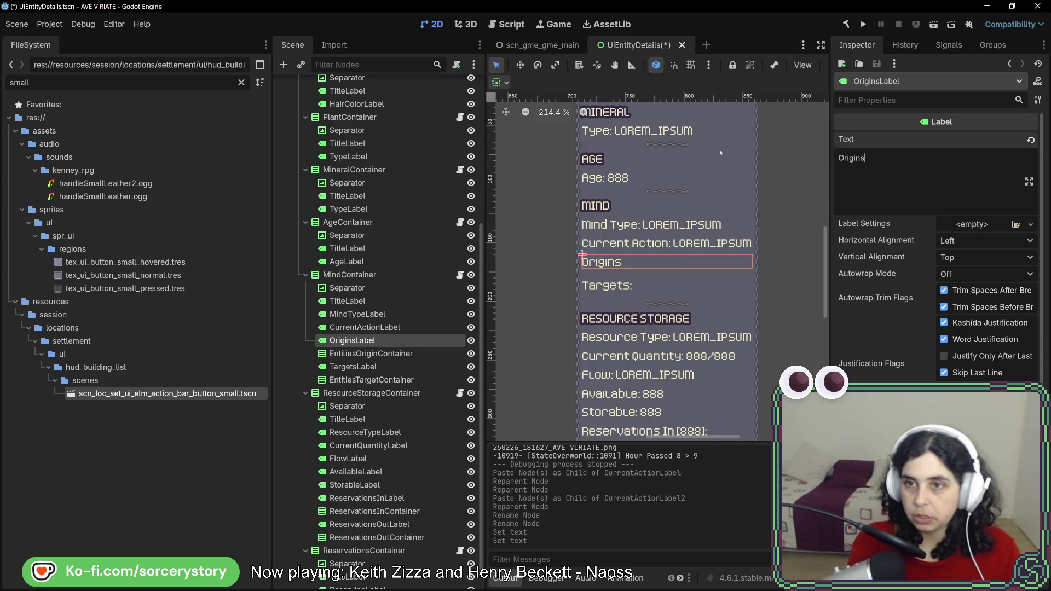
pyautogui.write(':')
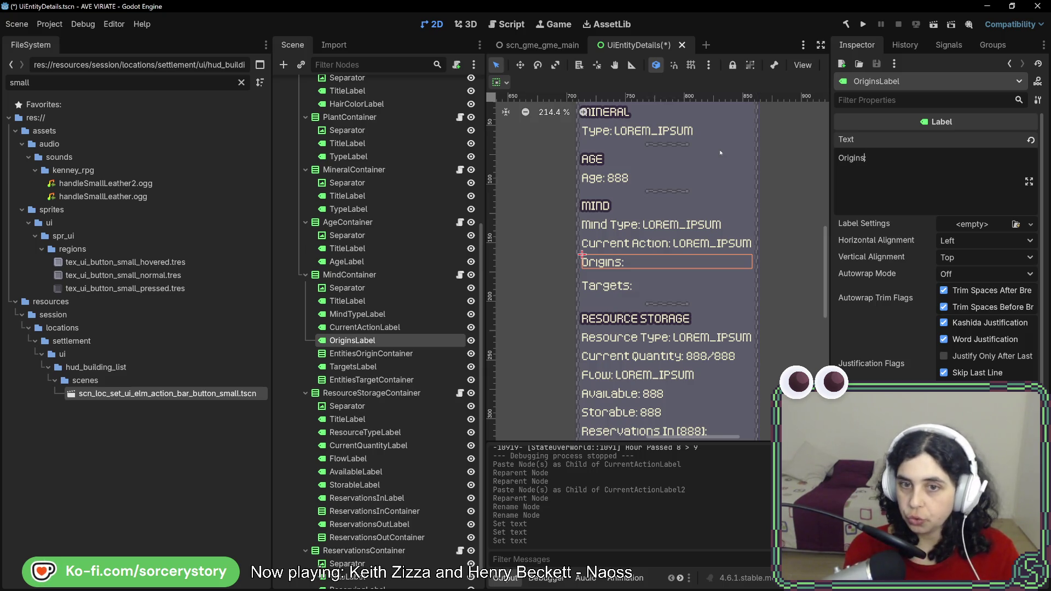
pyautogui.write('[')
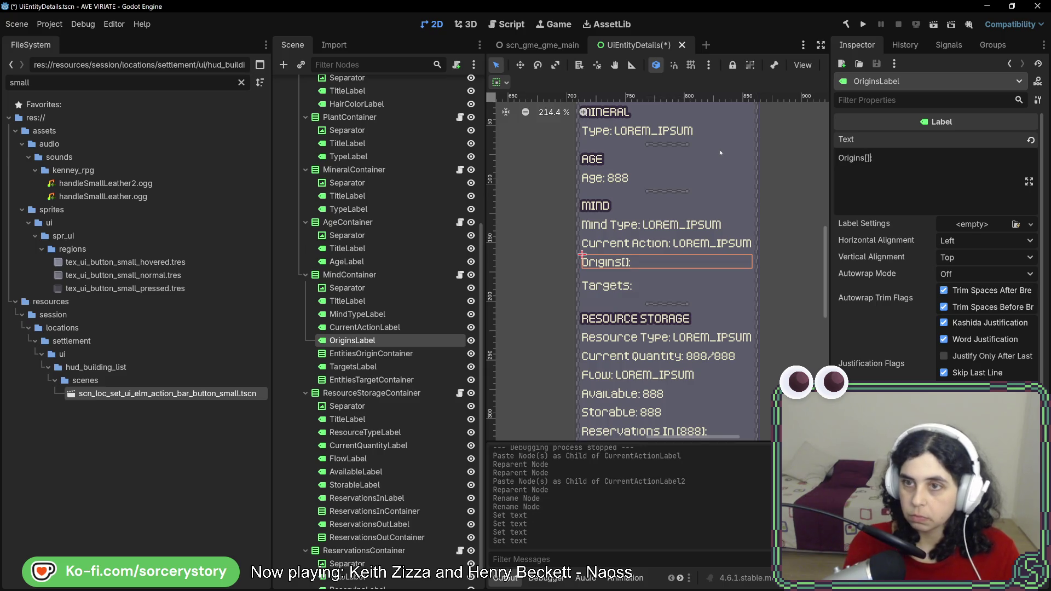
pyautogui.write('888')
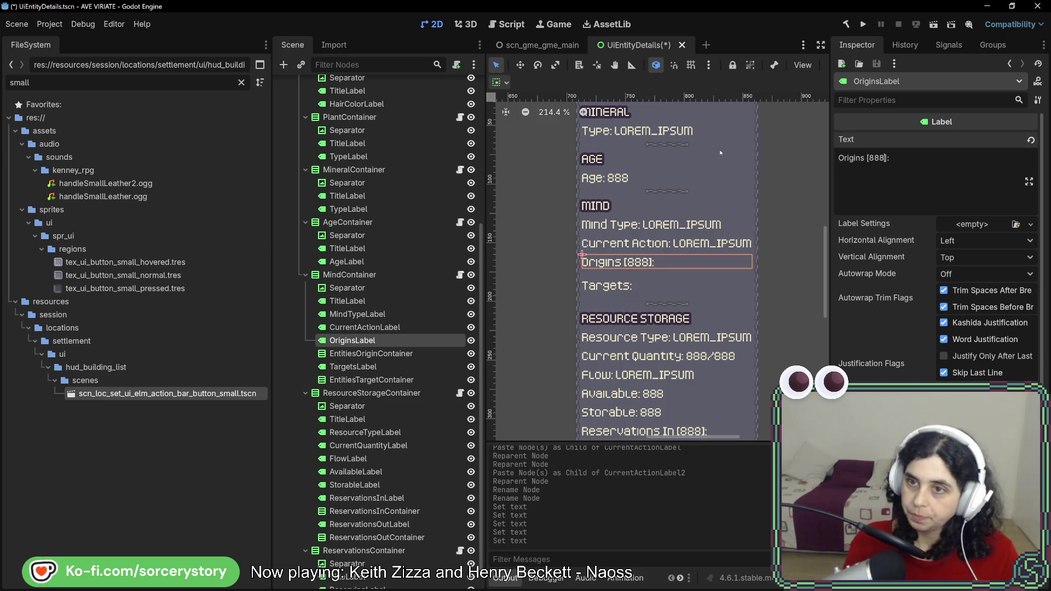
# Complete the Targets text as 'Targets [888]:' and recheck OriginsLabel's text
pyautogui.click(353, 366)
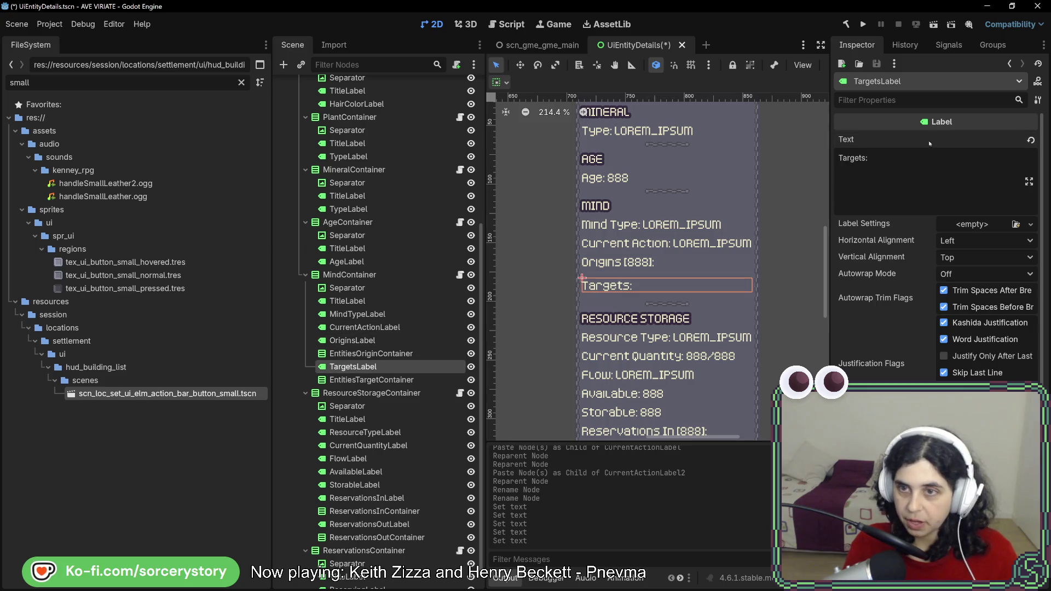
pyautogui.click(925, 187)
pyautogui.press('Left')
pyautogui.write('[]')
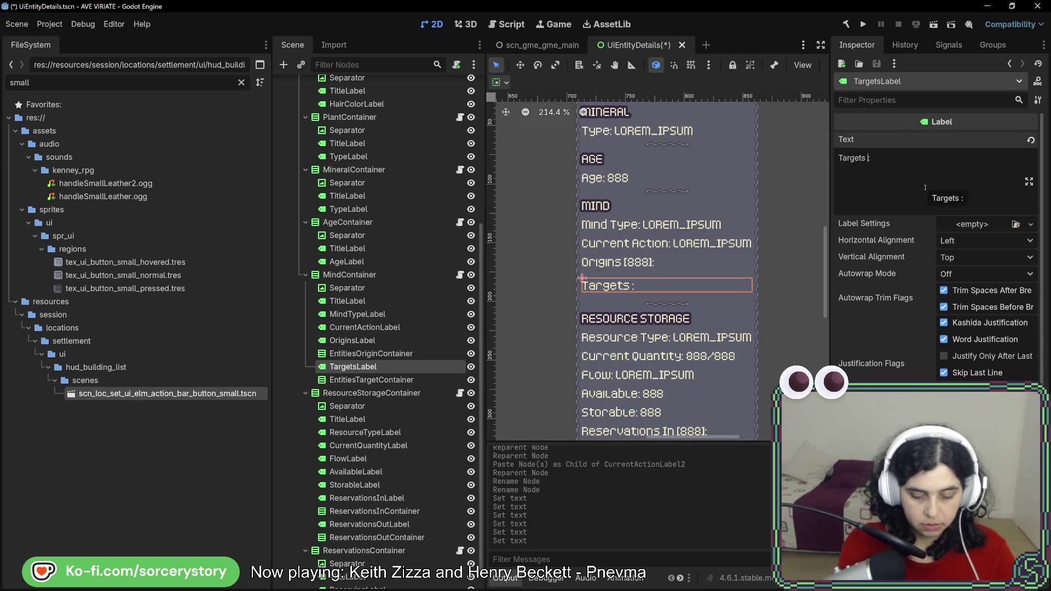
pyautogui.write('888')
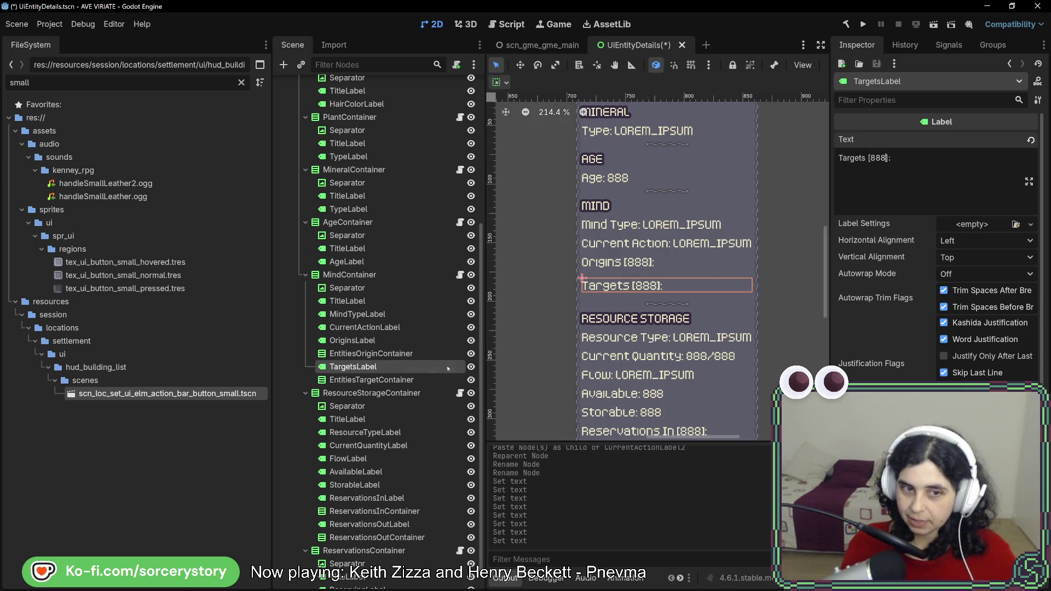
pyautogui.click(402, 354)
pyautogui.click(388, 341)
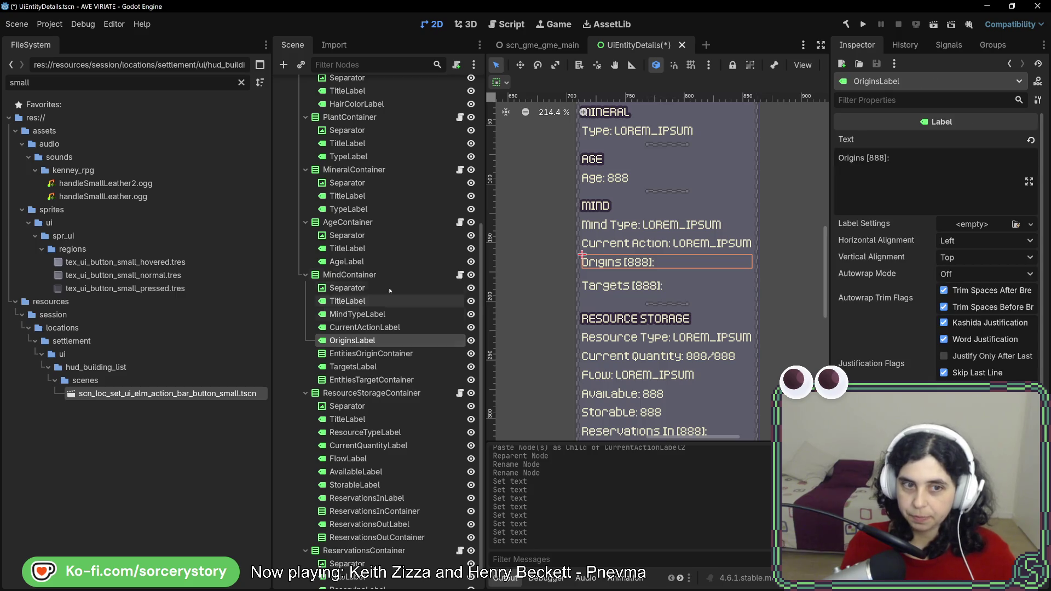
pyautogui.hotkey('alt', 'Tab')
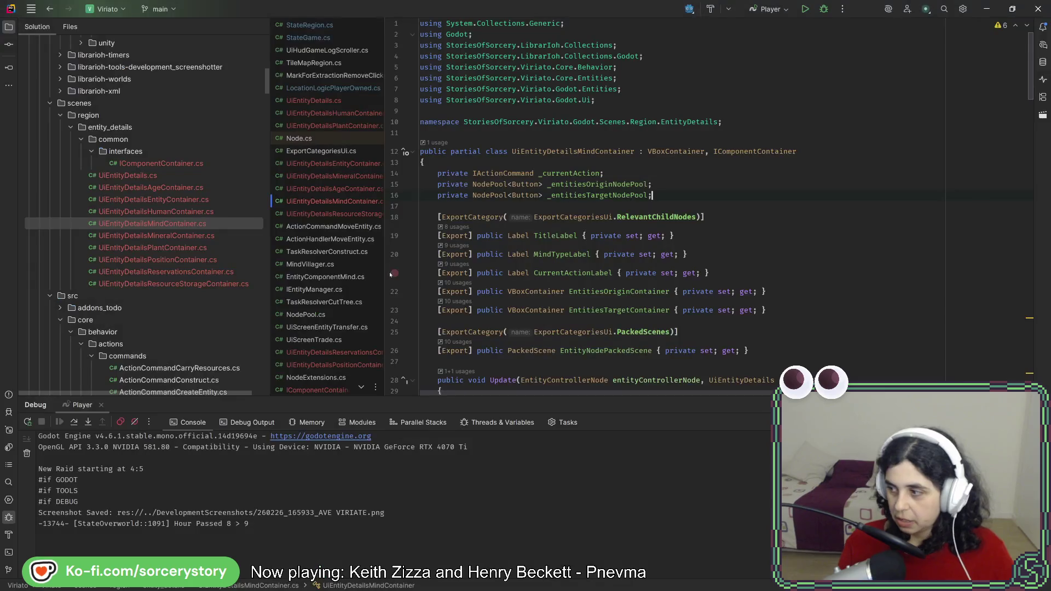
# Duplicate the exported CurrentActionLabel declaration twice near EntitiesOriginContainer
pyautogui.tripleClick(773, 272)
pyautogui.hotkey('ctrl', 'c')
pyautogui.hotkey('ctrl', 'd')
pyautogui.click(781, 295)
pyautogui.press('Return')
pyautogui.hotkey('ctrl', 'v')
# Rename the duplicated properties to OriginsLabel and TargetsLabel
pyautogui.click(533, 269)
pyautogui.hotkey('ctrl', 'shift', 'Right')
pyautogui.hotkey('ctrl', 'shift', 'Right')
pyautogui.write('Origins')
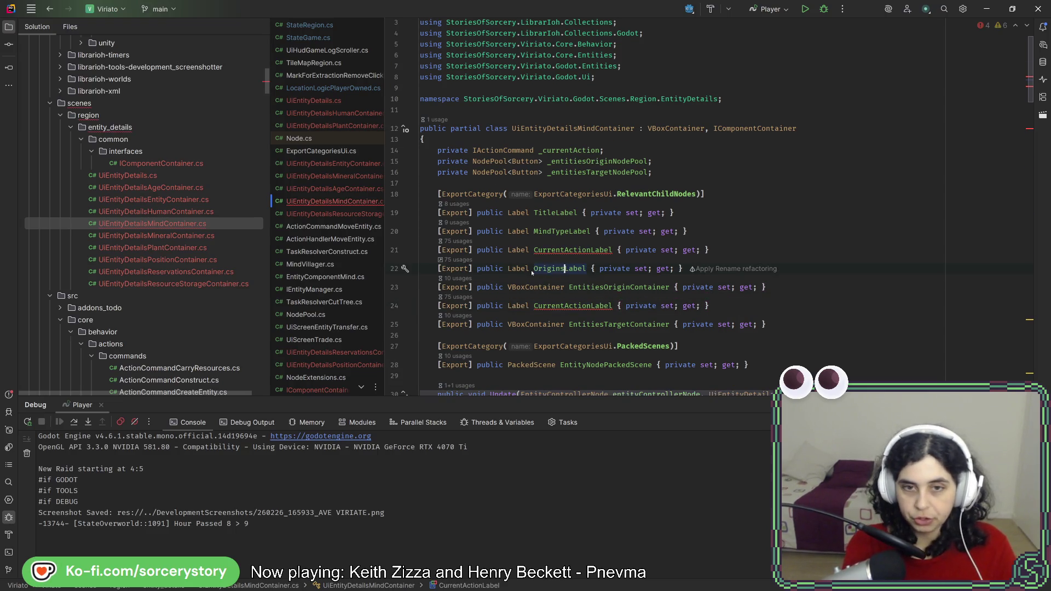
pyautogui.click(546, 306)
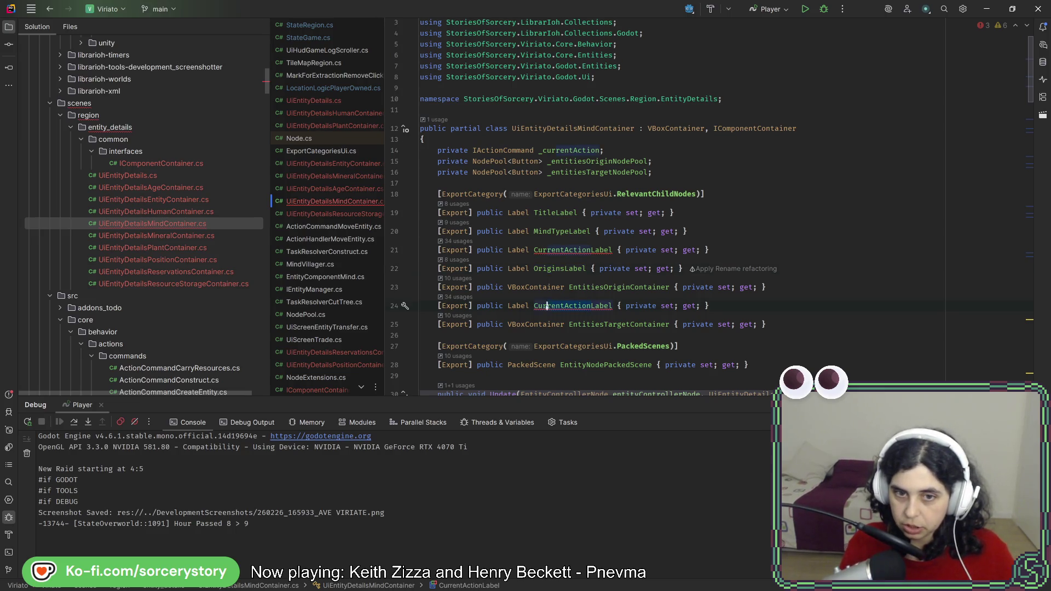
pyautogui.hotkey('ctrl', 'shift', 'Right')
pyautogui.hotkey('ctrl', 'shift', 'Right')
pyautogui.write('Targets')
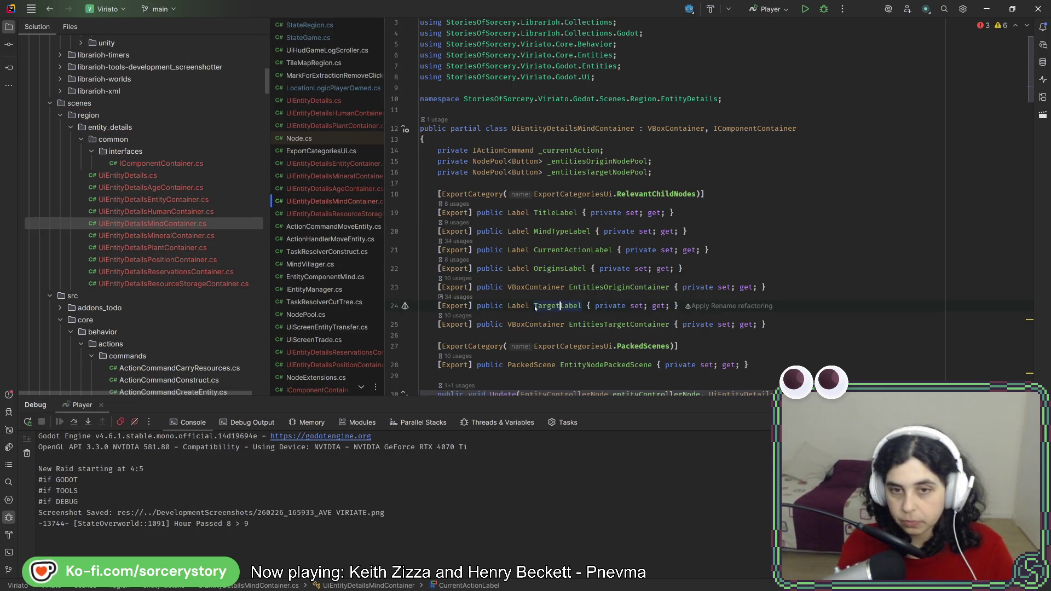
pyautogui.click(559, 268)
# Jump to PopulateContainers and add a blank line at the start of the carry-resources body
pyautogui.scroll(-2, 561, 274)
pyautogui.scroll(-10, 563, 282)
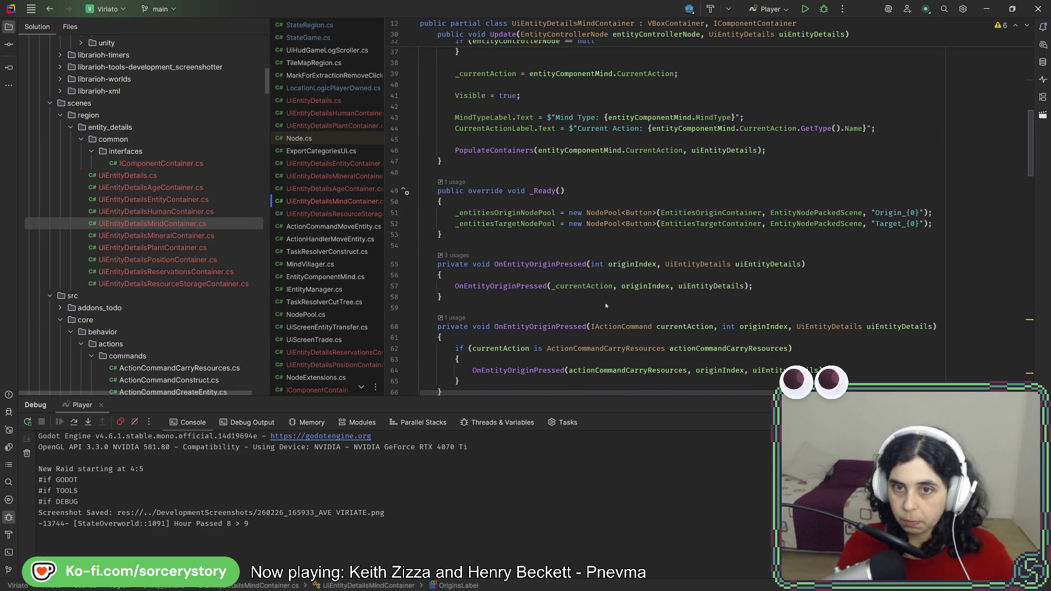
pyautogui.scroll(5, 606, 305)
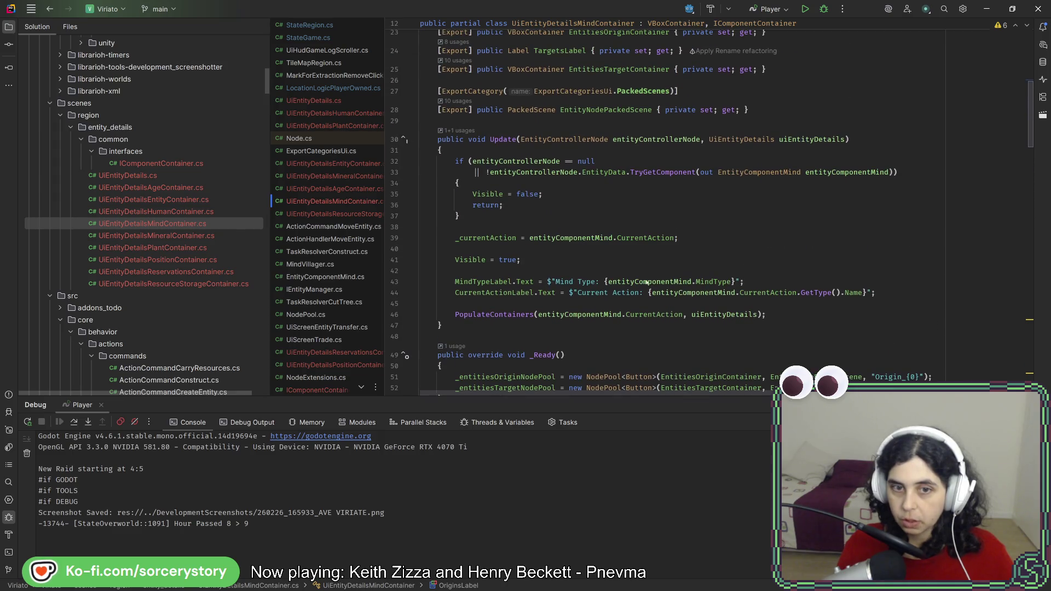
pyautogui.keyDown('ctrl'); pyautogui.click(509, 314); pyautogui.keyUp('ctrl')
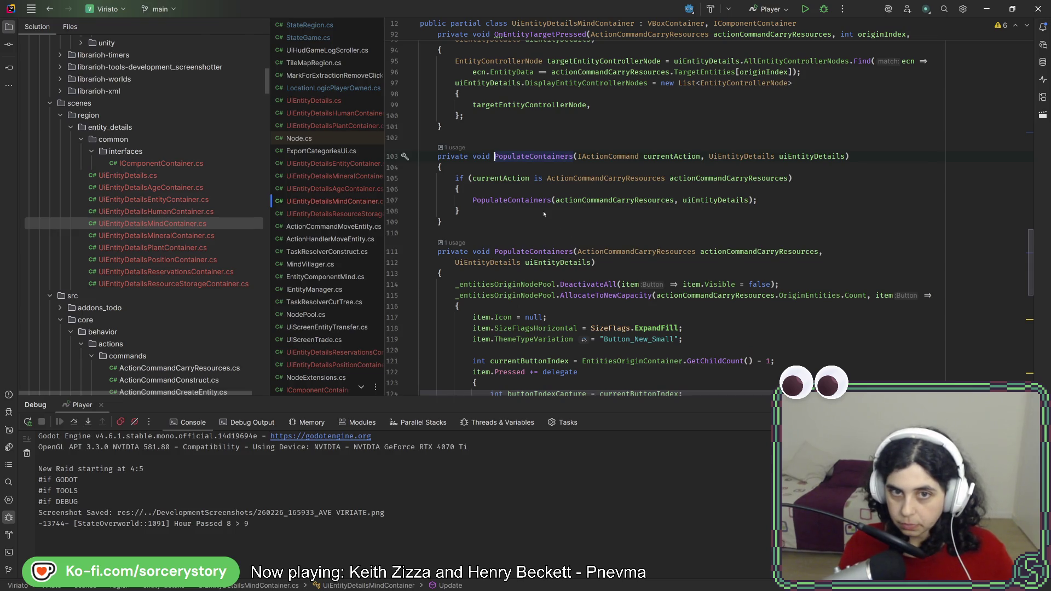
pyautogui.scroll(-4, 543, 211)
pyautogui.scroll(-1, 544, 213)
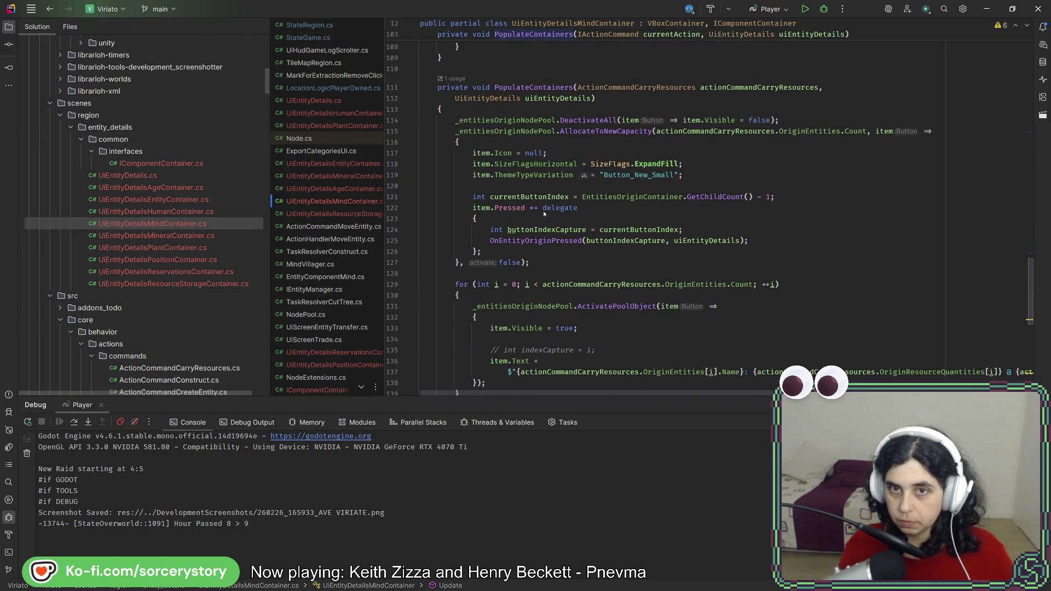
pyautogui.click(542, 109)
pyautogui.press('Return')
pyautogui.press('Return')
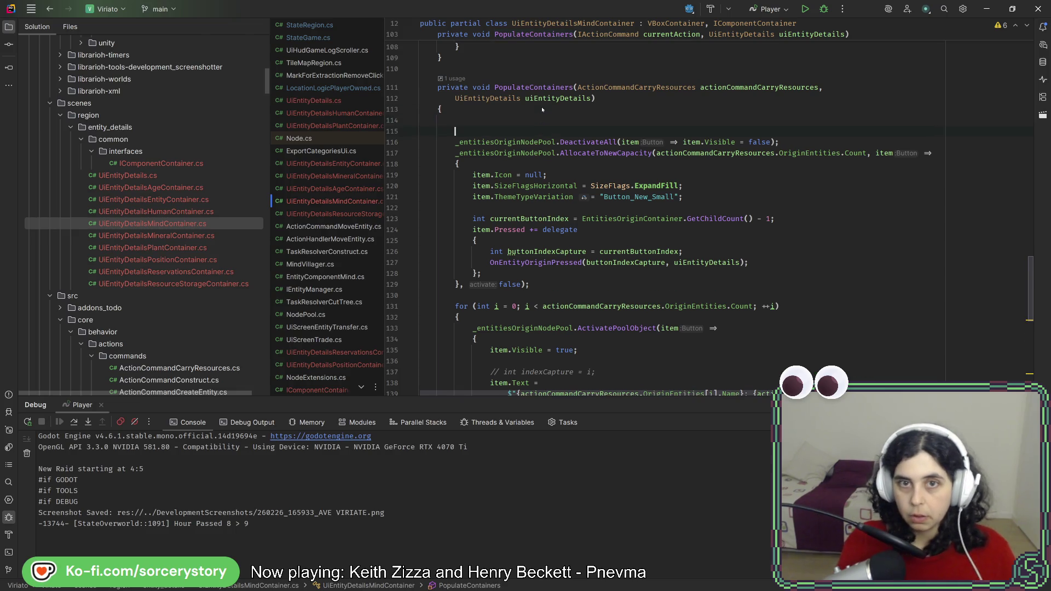
# Begin an OriginsLabel.Text assignment with an interpolated string on the new line
pyautogui.write('_')
pyautogui.press('BackSpace')
pyautogui.write('origins')
pyautogui.press('Return')
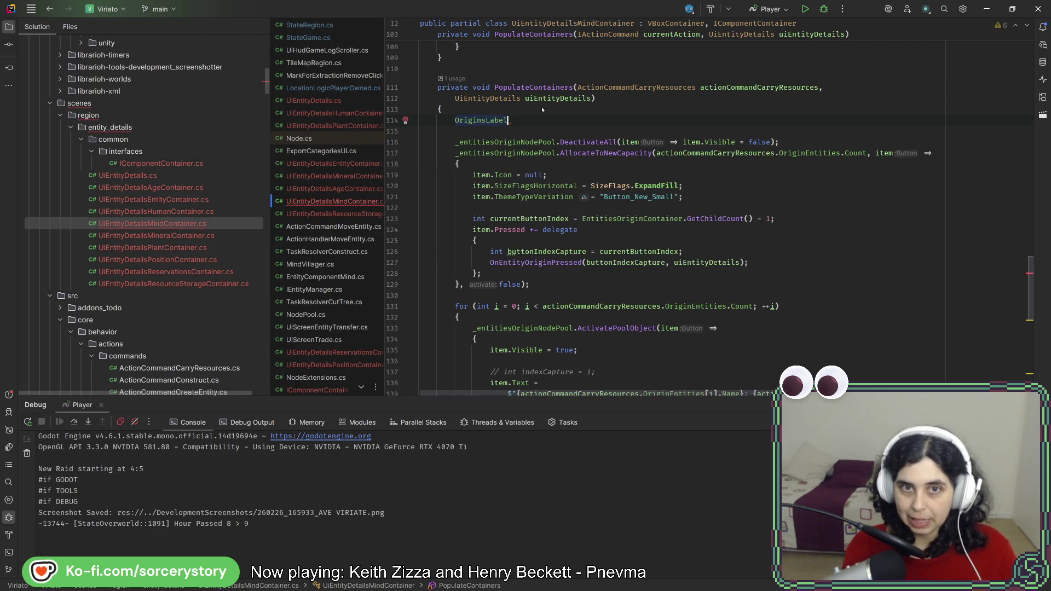
pyautogui.write(' =')
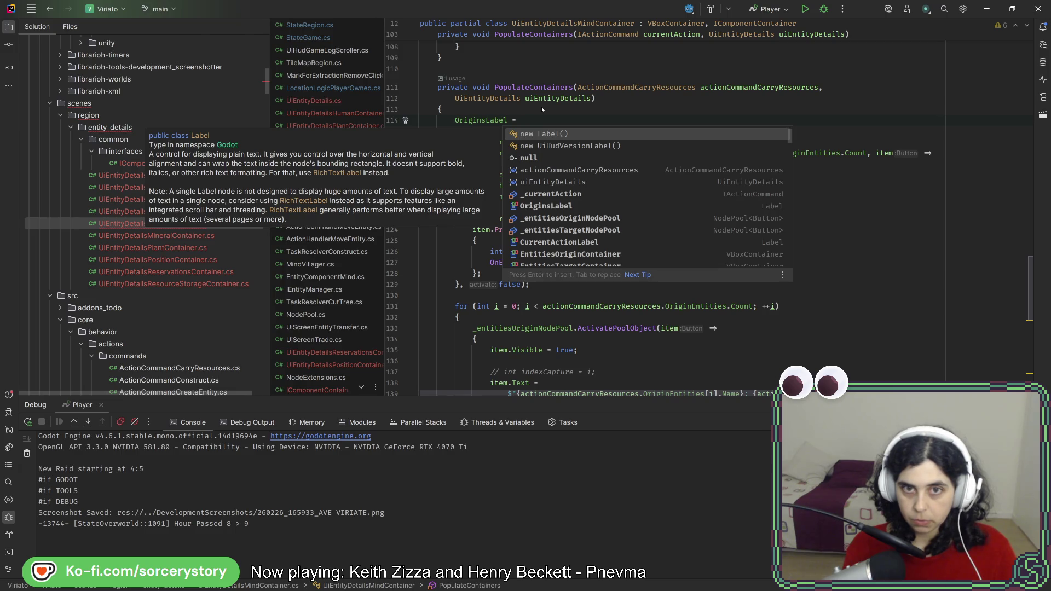
pyautogui.press('BackSpace')
pyautogui.press('BackSpace')
pyautogui.press('BackSpace')
pyautogui.write('.t')
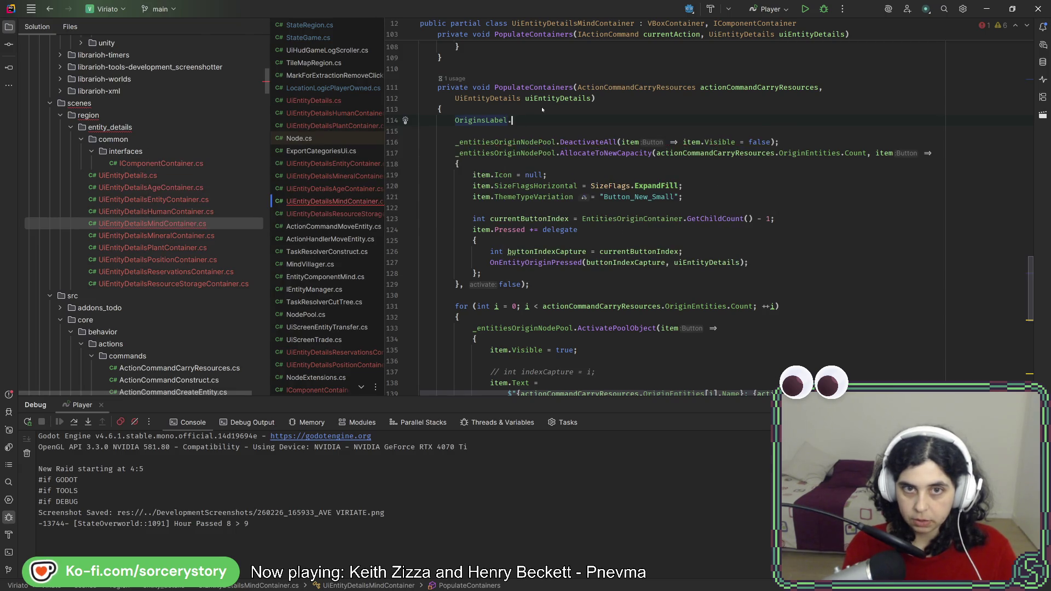
pyautogui.press('Return')
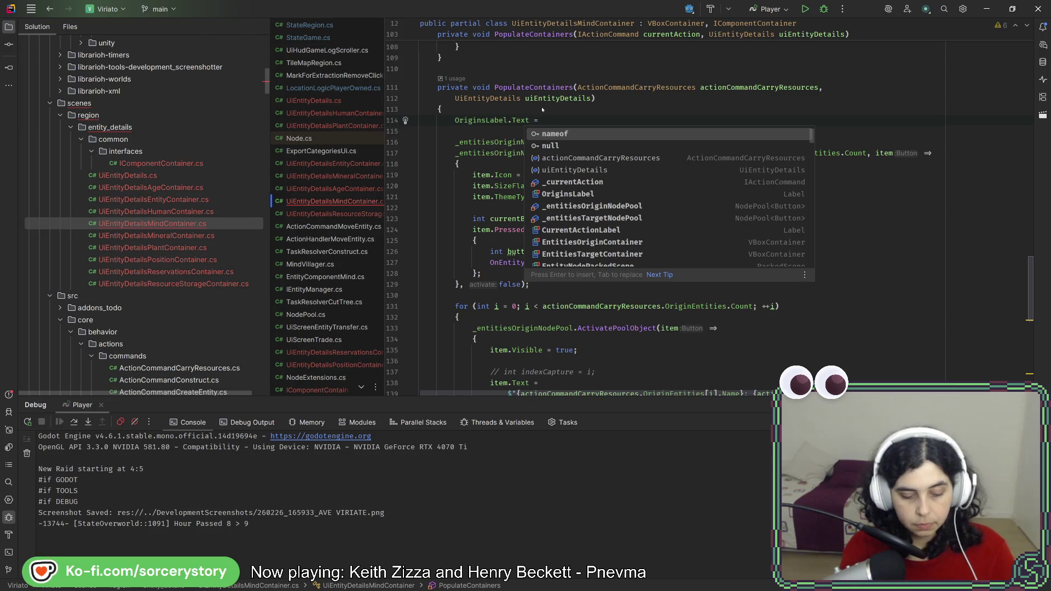
pyautogui.write('$"Origins')
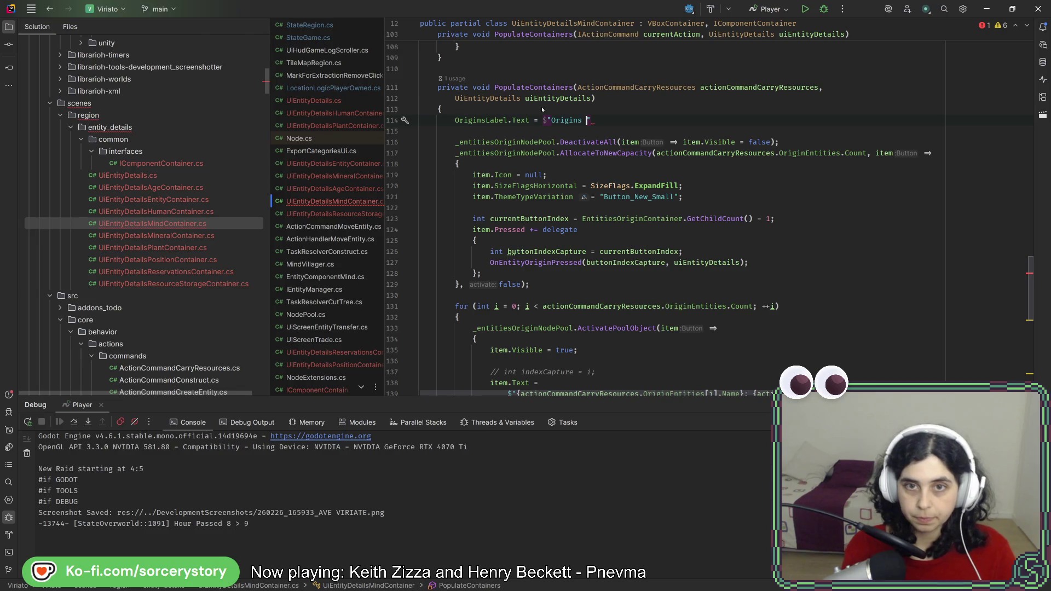
pyautogui.write('{')
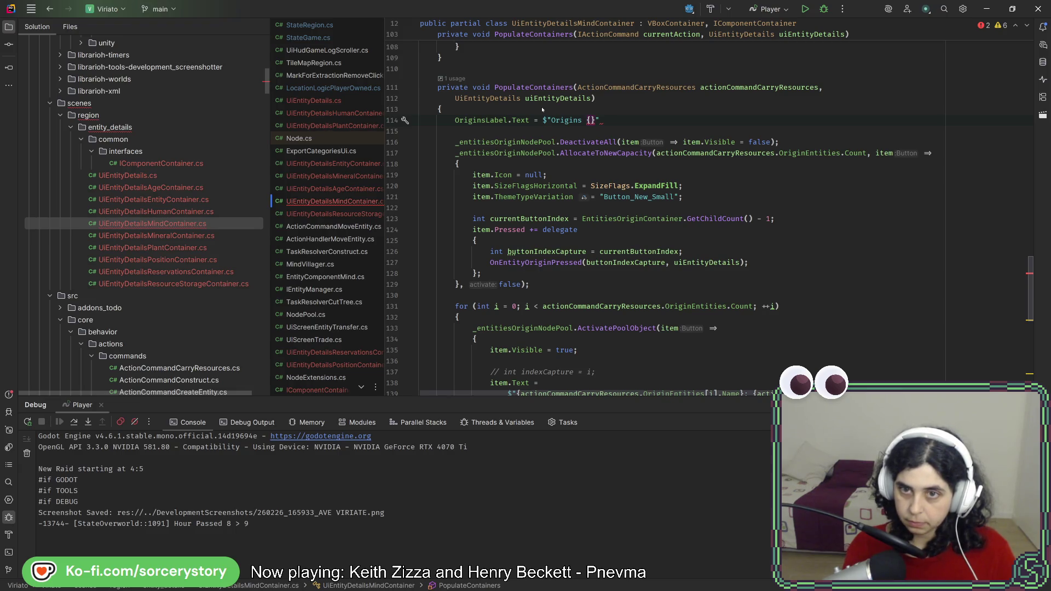
# Finish it as $"Origins [{actionCommandCarryResources.OriginEntities.Count}]:" and select the completed line
pyautogui.moveTo(657, 153); pyautogui.dragTo(854, 154)
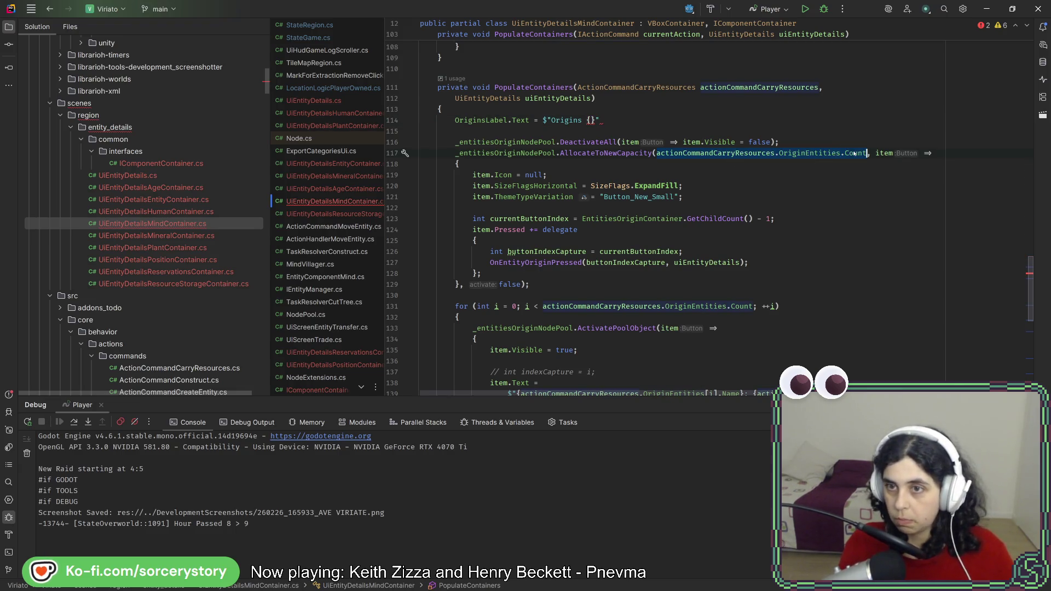
pyautogui.hotkey('ctrl', 'c')
pyautogui.click(590, 120)
pyautogui.hotkey('ctrl', 'v')
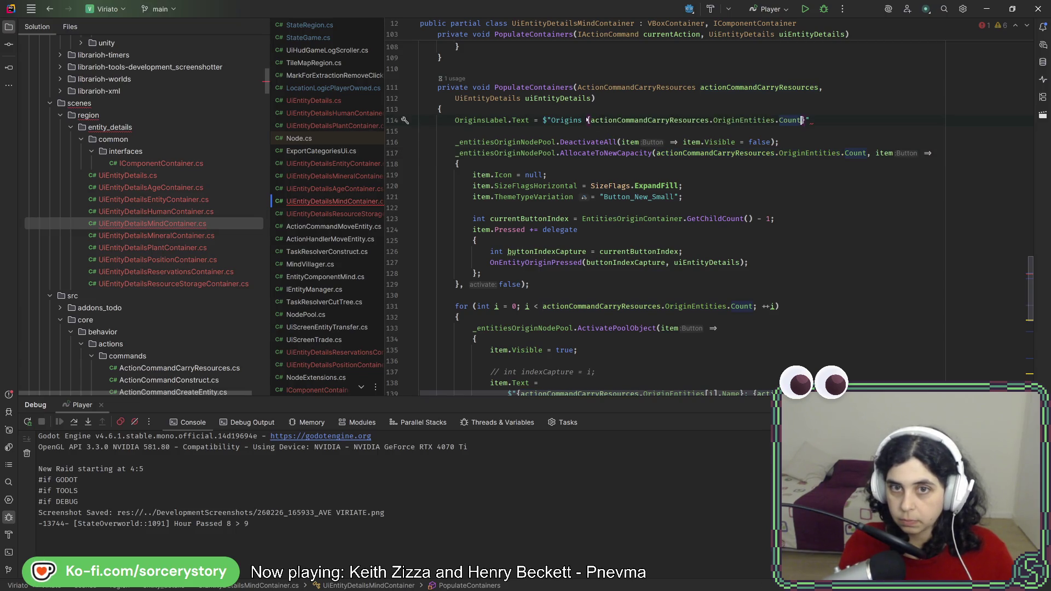
pyautogui.click(587, 120)
pyautogui.write('[')
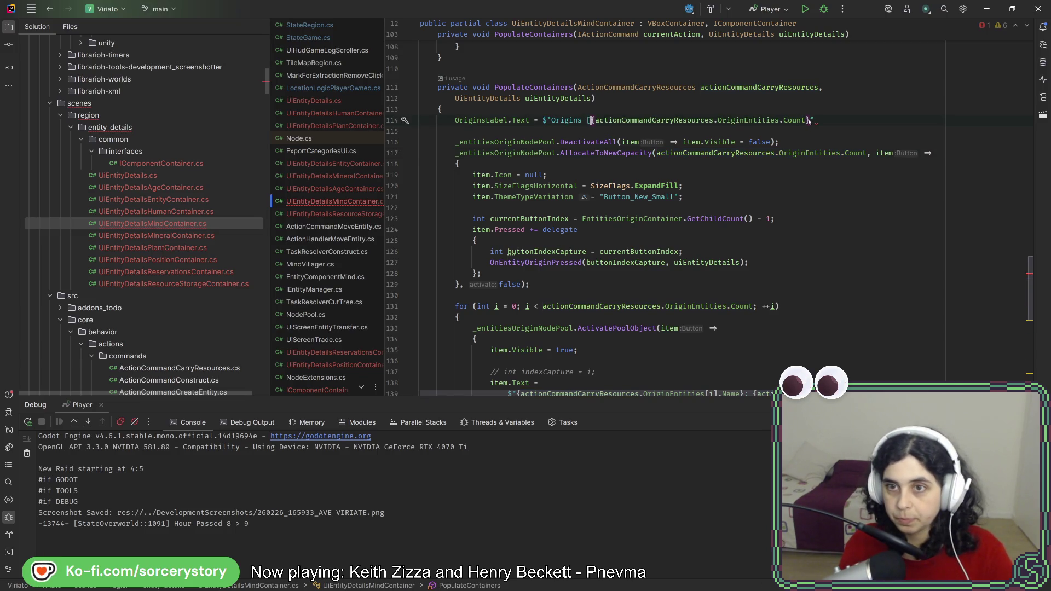
pyautogui.write(':')
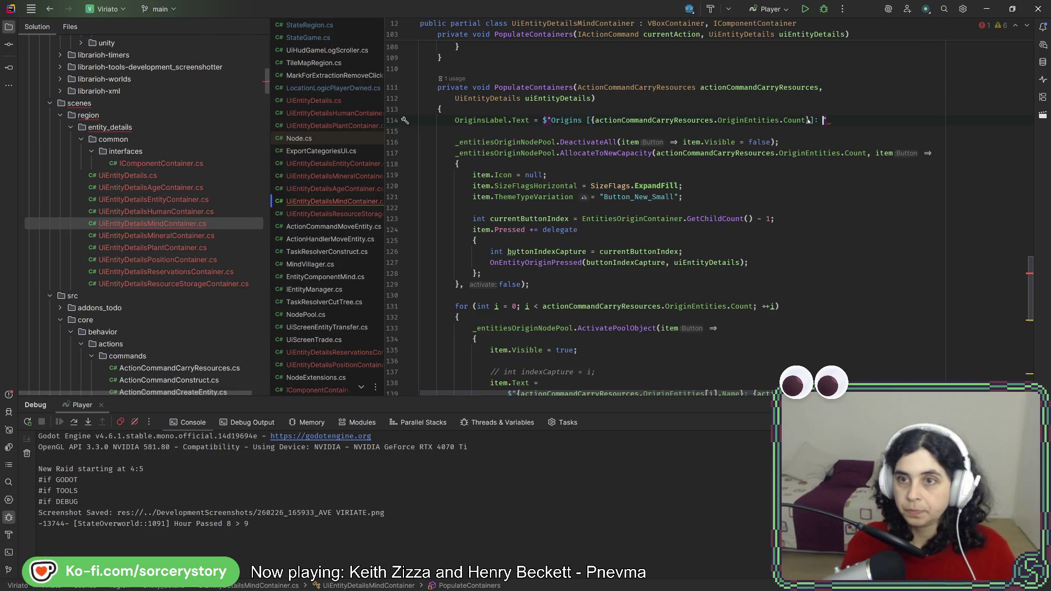
pyautogui.press('BackSpace')
pyautogui.write('";')
pyautogui.moveTo(856, 124); pyautogui.dragTo(854, 112)
pyautogui.scroll(-4, 606, 191)
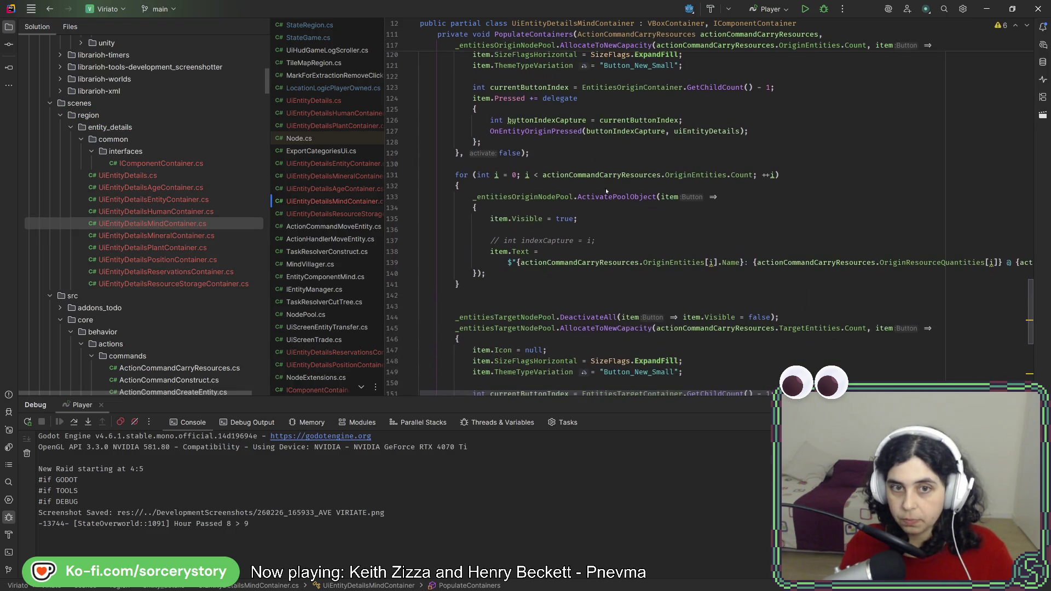
# Add a TargetsLabel.Text line showing "Targets [{...TargetEntities.Count}]:" after the origins loop
pyautogui.hotkey('ctrl', 'v')
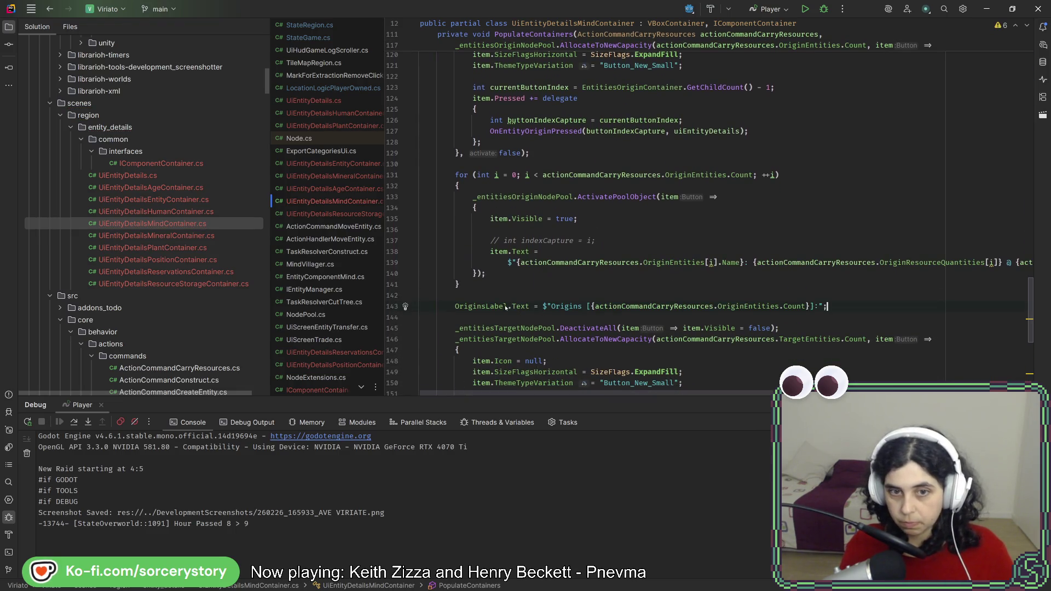
pyautogui.click(482, 309)
pyautogui.click(455, 308)
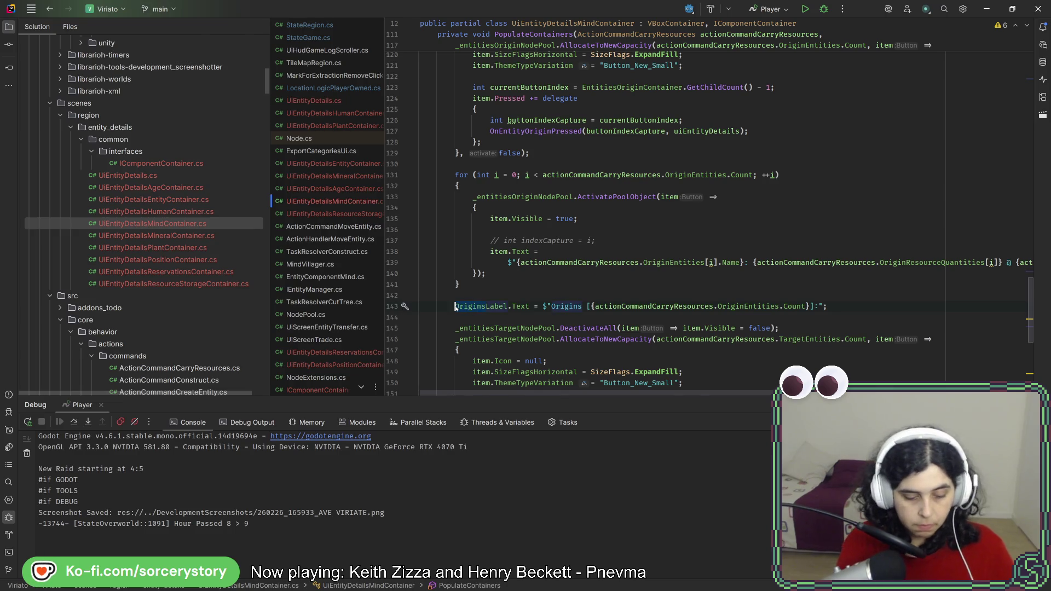
pyautogui.hotkey('ctrl', 'Delete')
pyautogui.write('Targets')
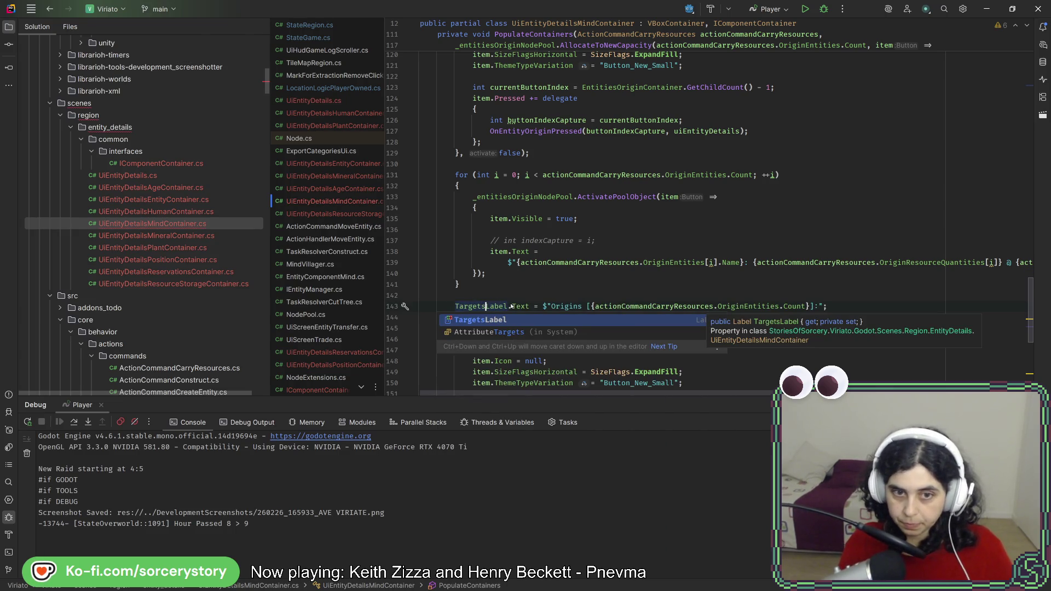
pyautogui.click(512, 306)
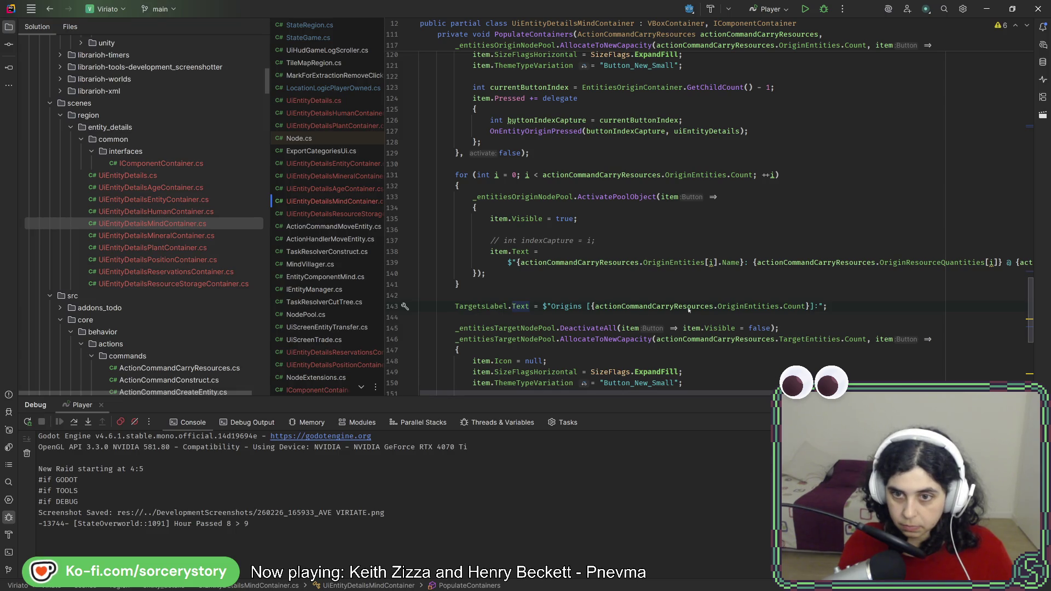
pyautogui.doubleClick(747, 306)
pyautogui.write('ta')
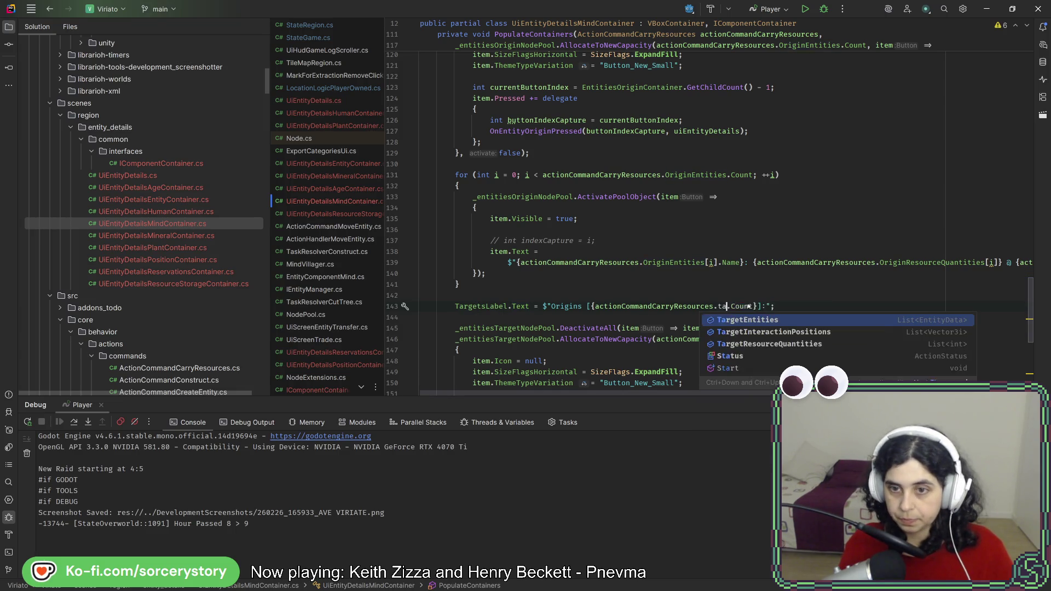
pyautogui.press('Return')
pyautogui.click(860, 308)
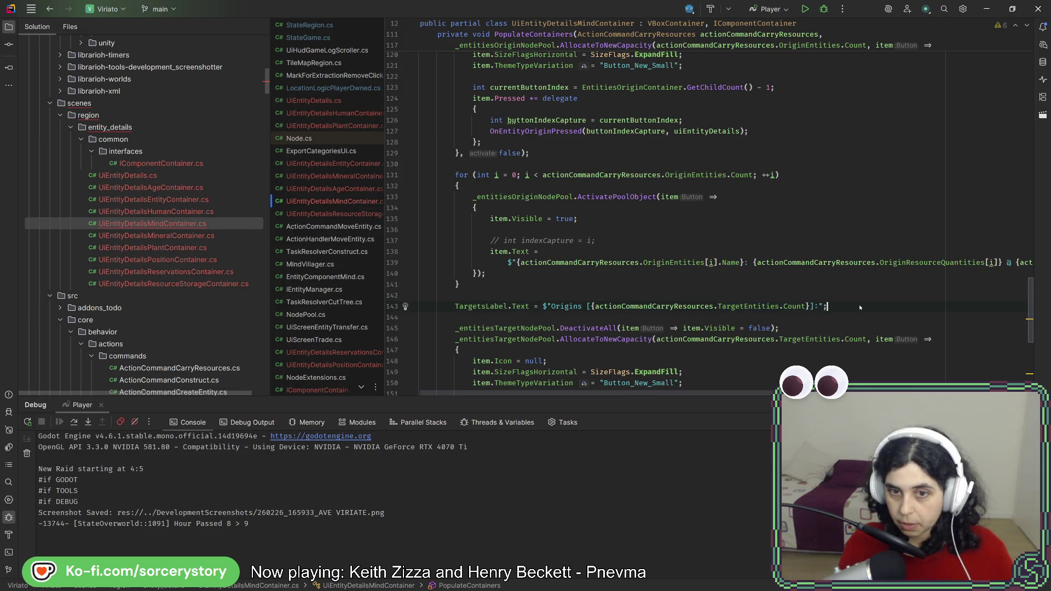
pyautogui.doubleClick(568, 307)
pyautogui.write('Targets')
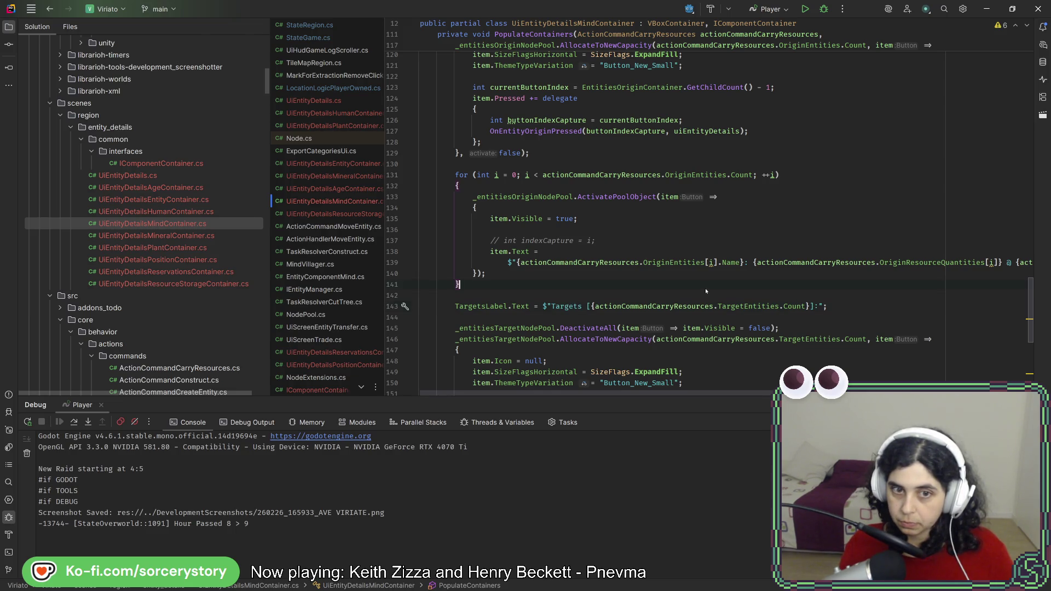
# Insert TargetsLabel.Visible = true; above the Targets label text line
pyautogui.moveTo(702, 305)
pyautogui.scroll(-2, 673, 262)
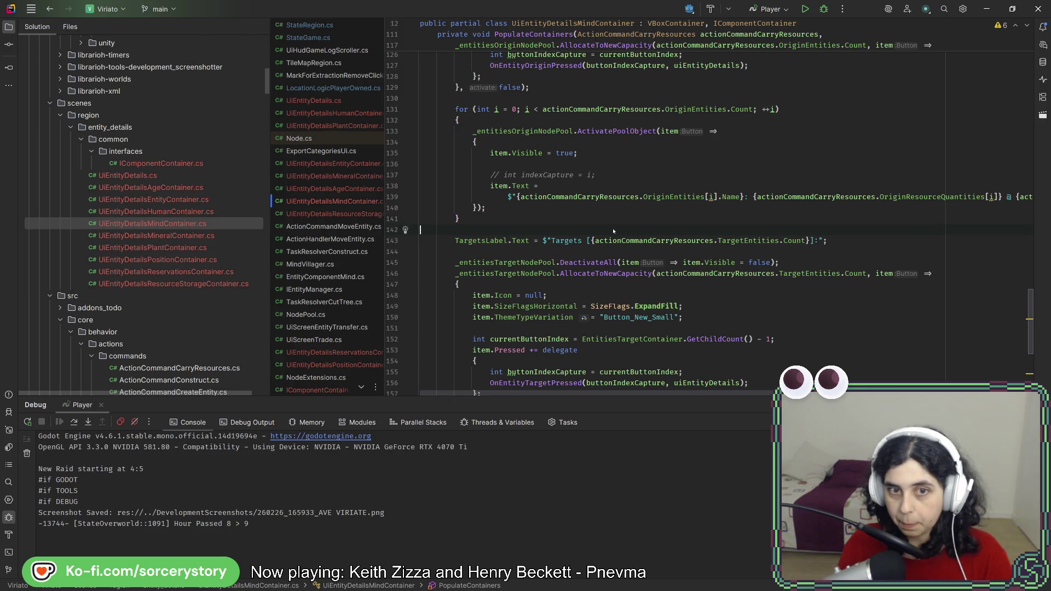
pyautogui.press('Return')
pyautogui.write('Tar')
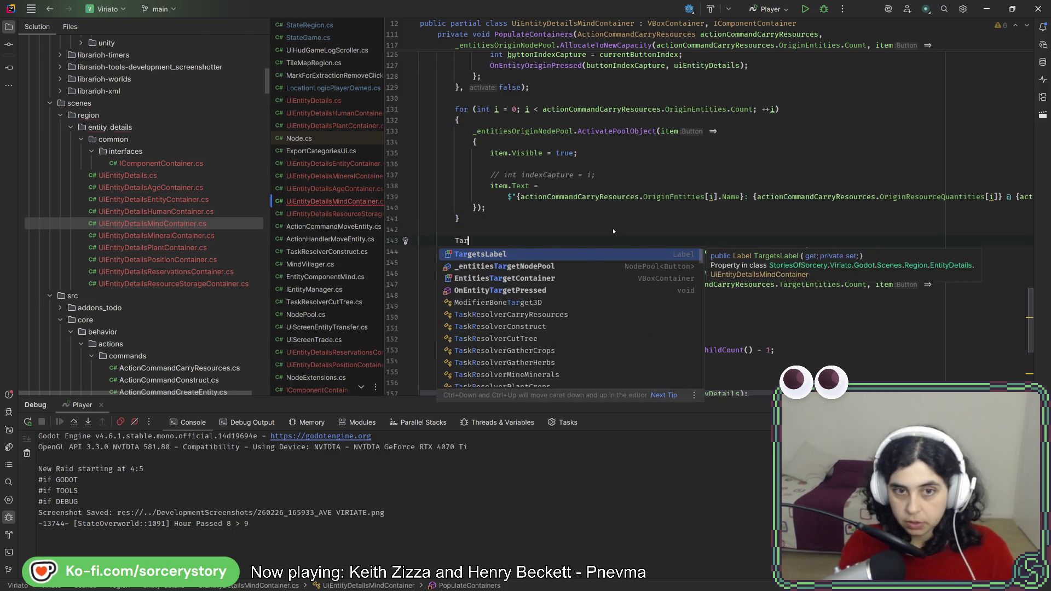
pyautogui.press('Return')
pyautogui.write('.V')
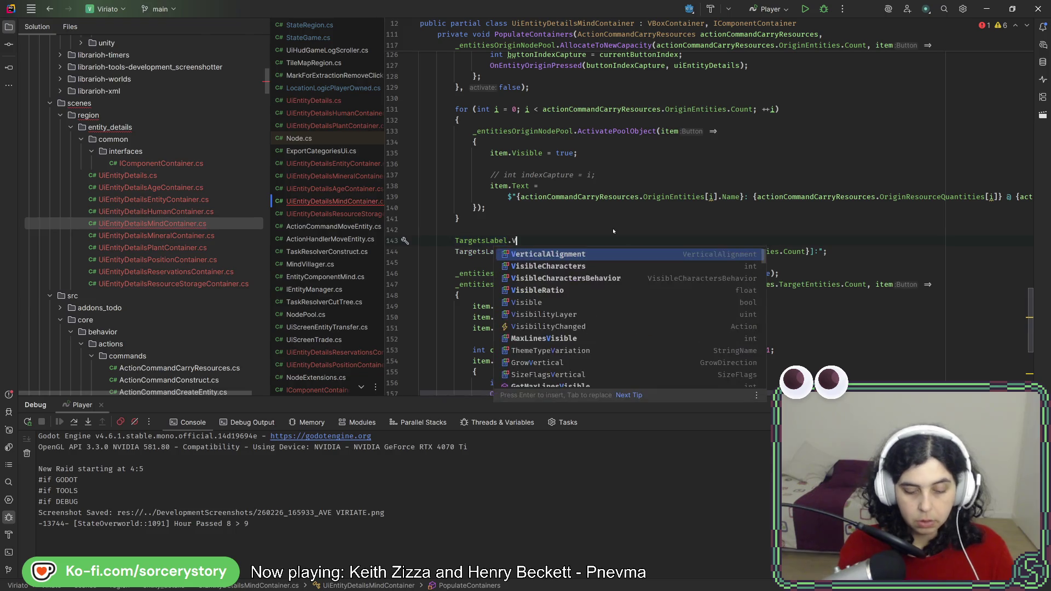
pyautogui.write('isi')
pyautogui.press('Down')
pyautogui.press('Down')
pyautogui.press('Down')
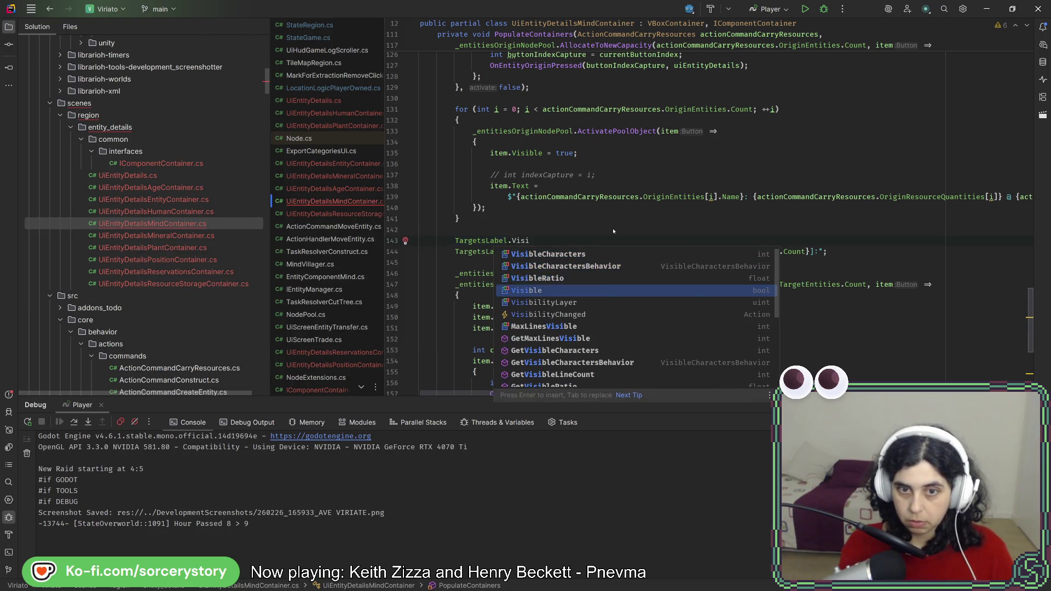
pyautogui.press('Return')
pyautogui.write('= true;')
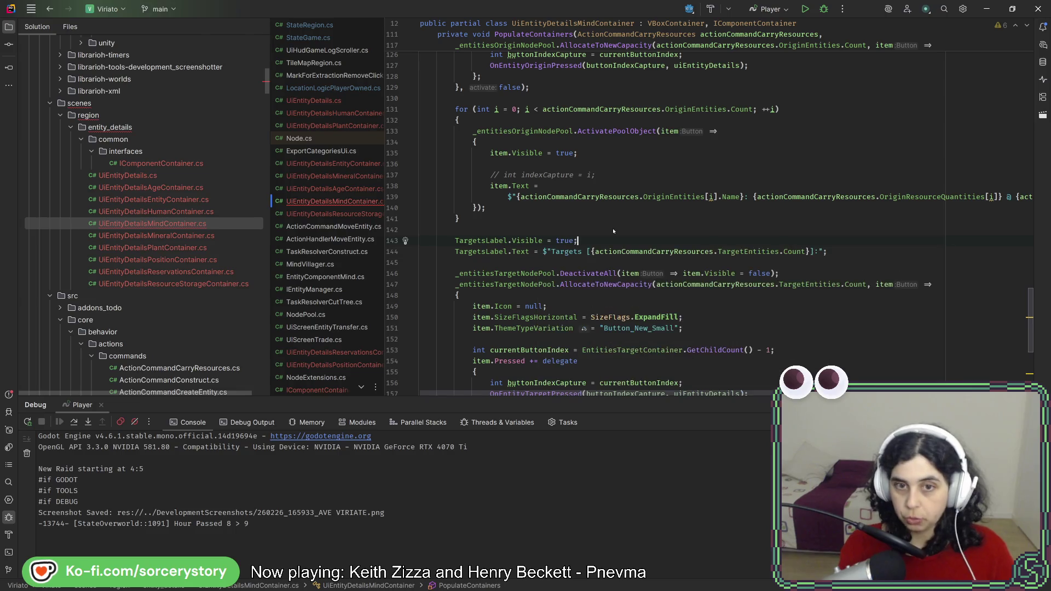
pyautogui.click(615, 229)
# Add OriginsLabel.Visible = true; at the top of the method
pyautogui.scroll(5, 613, 229)
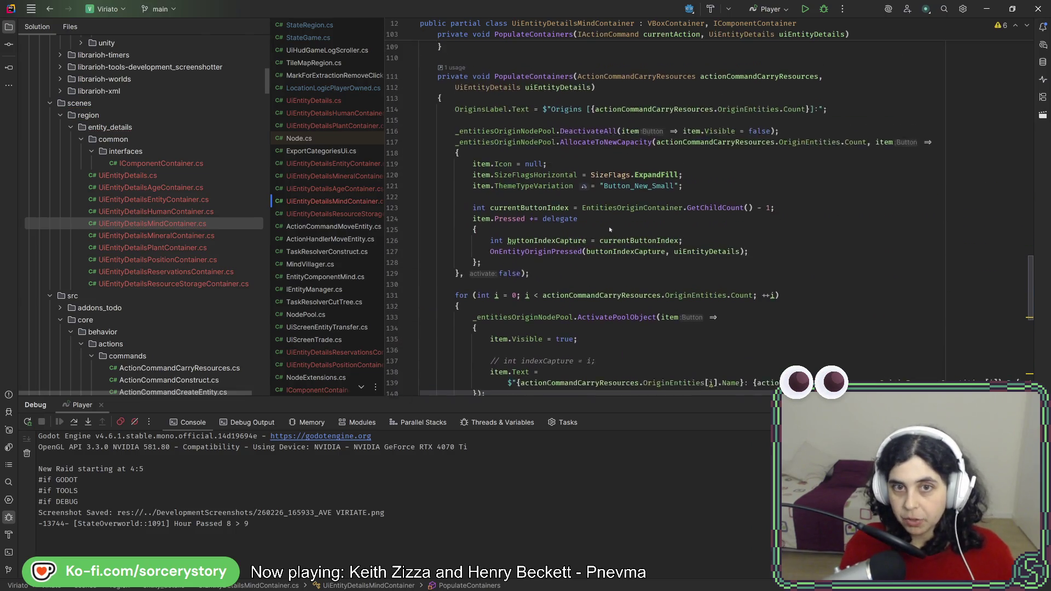
pyautogui.click(522, 112)
pyautogui.press('Return')
pyautogui.hotkey('ctrl', 'v')
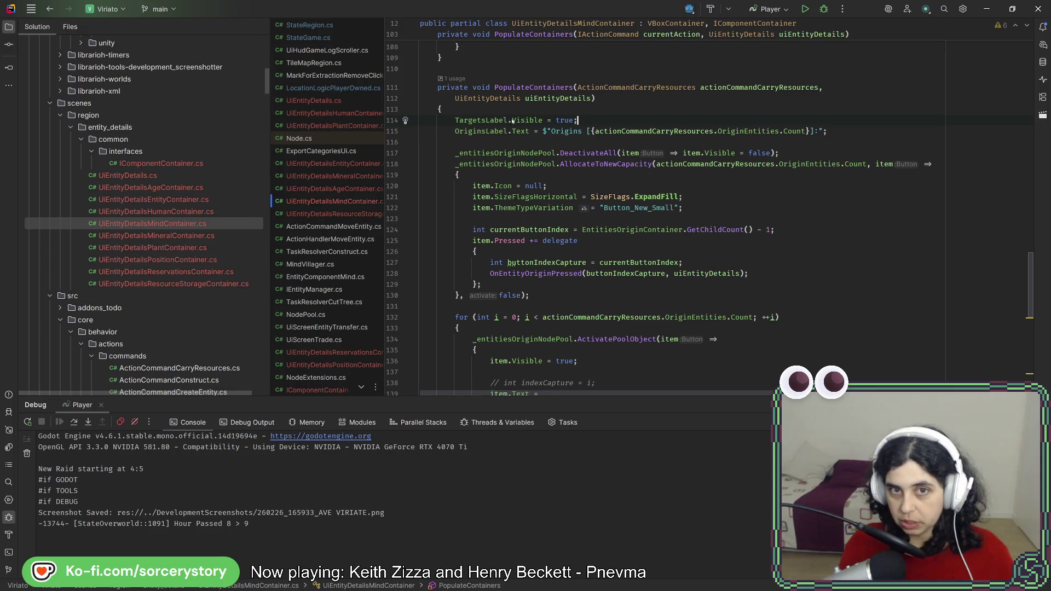
pyautogui.doubleClick(506, 120)
pyautogui.write('OriginsLabel')
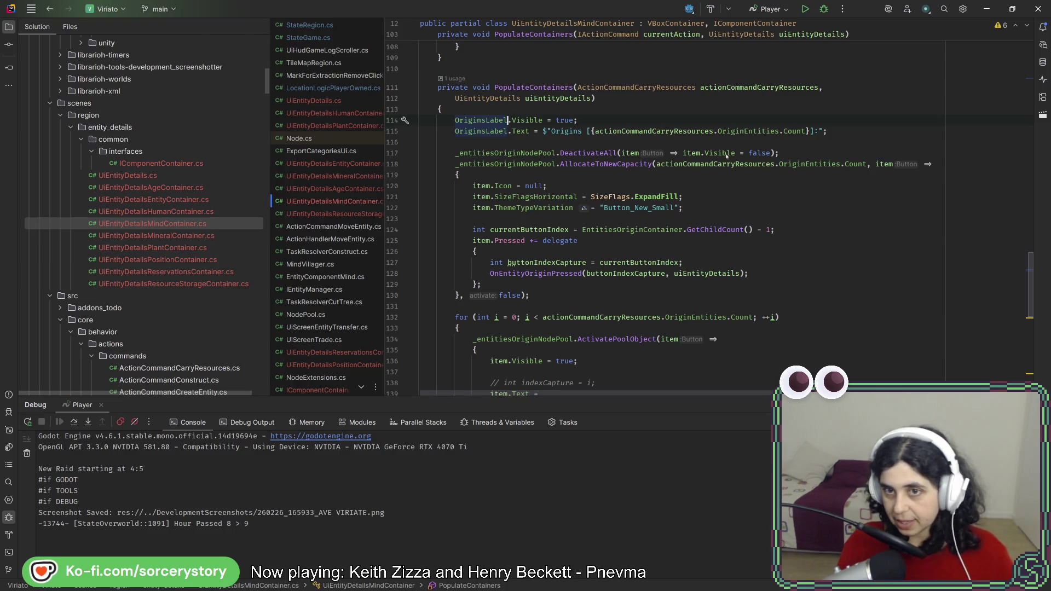
# Inspect where OriginEntities is used in the origins pool allocation code
pyautogui.click(771, 153)
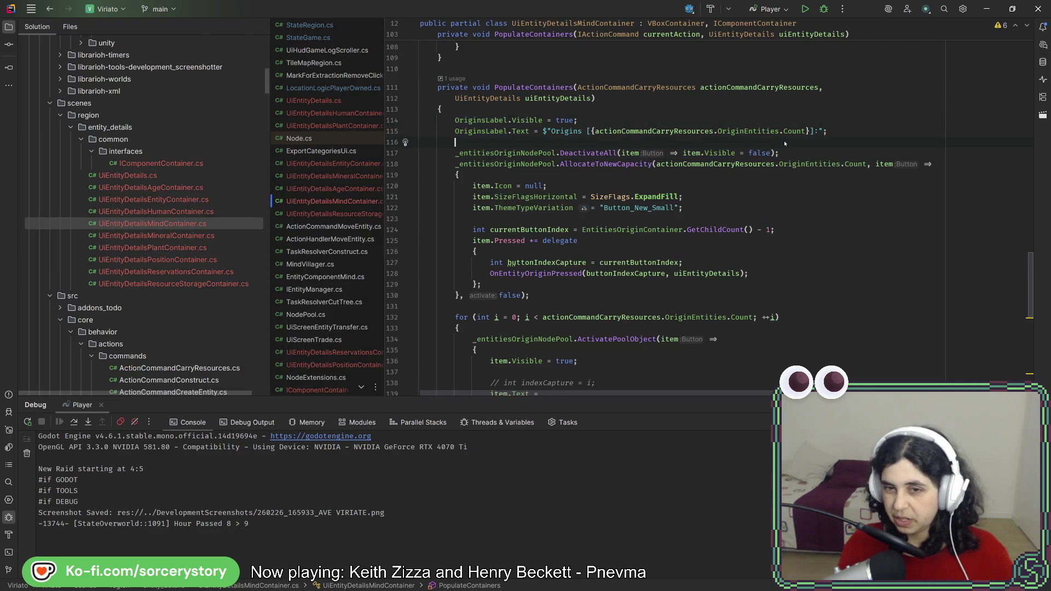
pyautogui.click(797, 164)
pyautogui.scroll(-1, 525, 223)
pyautogui.scroll(-2, 524, 223)
pyautogui.click(735, 65)
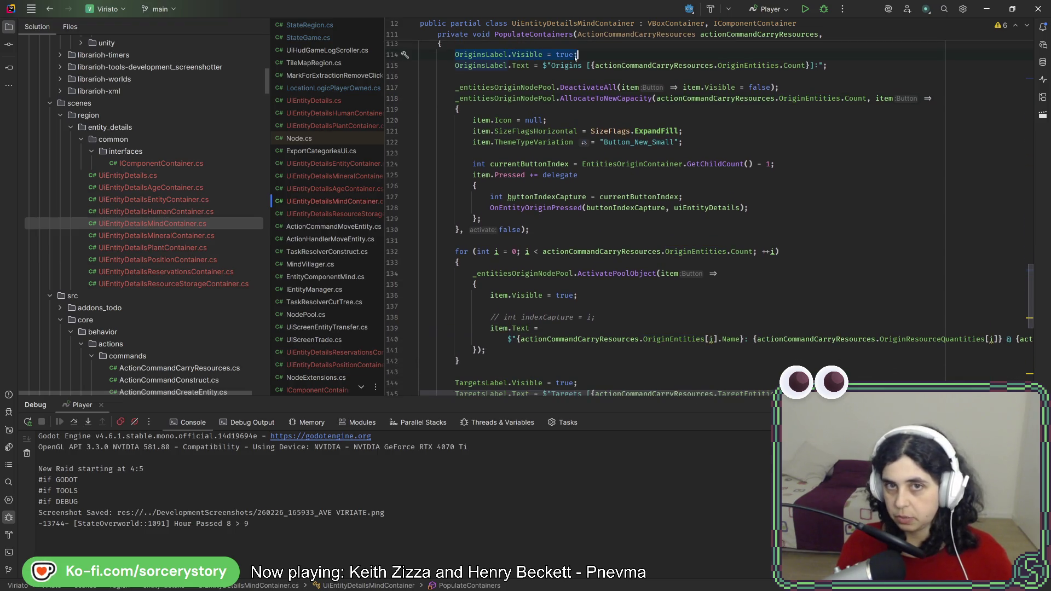
pyautogui.scroll(3, 582, 214)
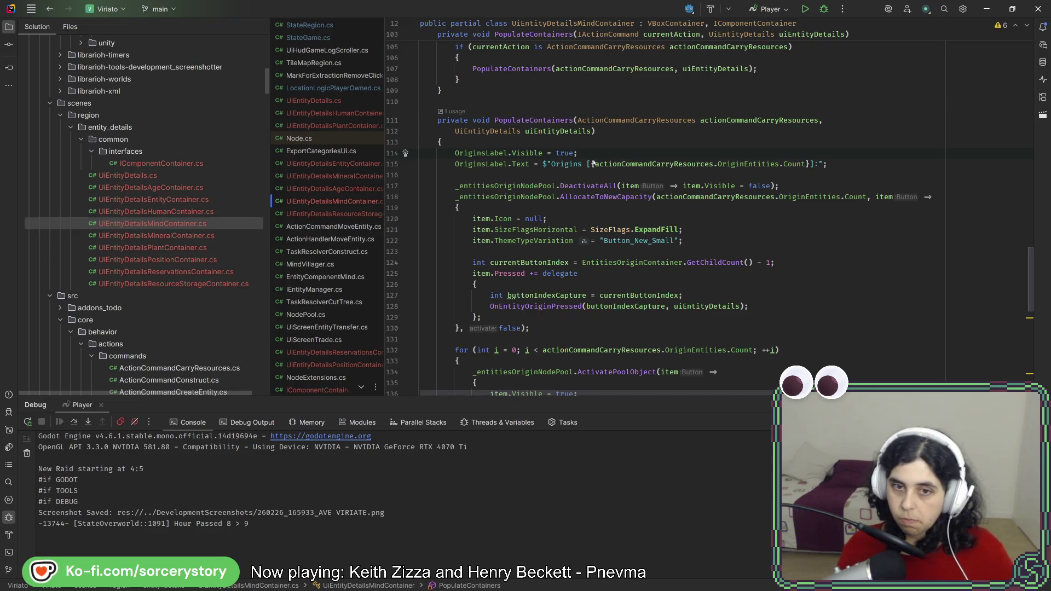
pyautogui.scroll(-3, 593, 164)
# Add EntitiesOriginContainer.Visible = true; below the Origins label lines
pyautogui.click(557, 141)
pyautogui.press('Return')
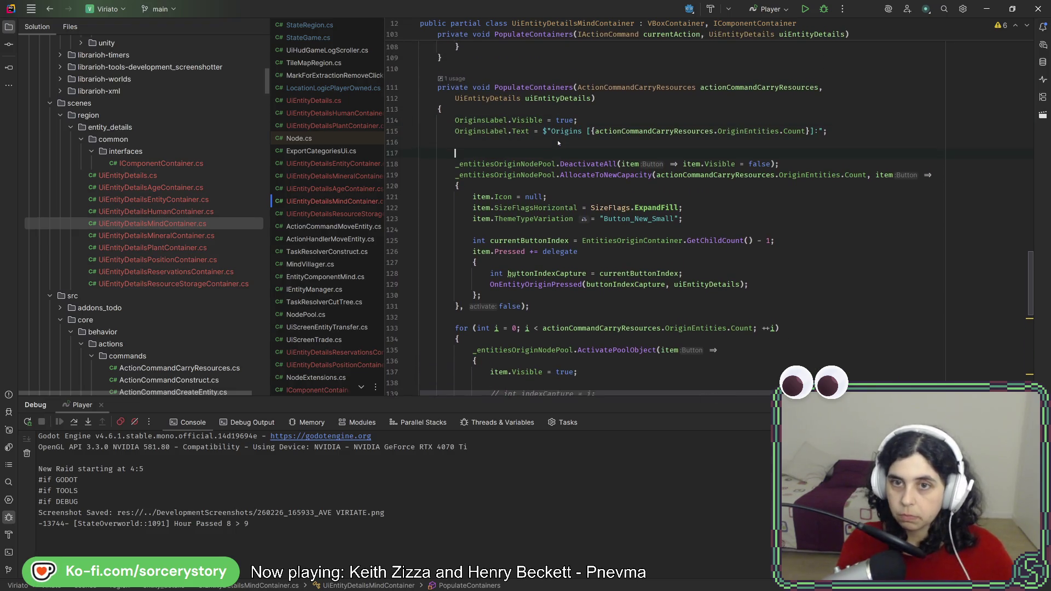
pyautogui.press('Return')
pyautogui.press('Up')
pyautogui.write('Orig')
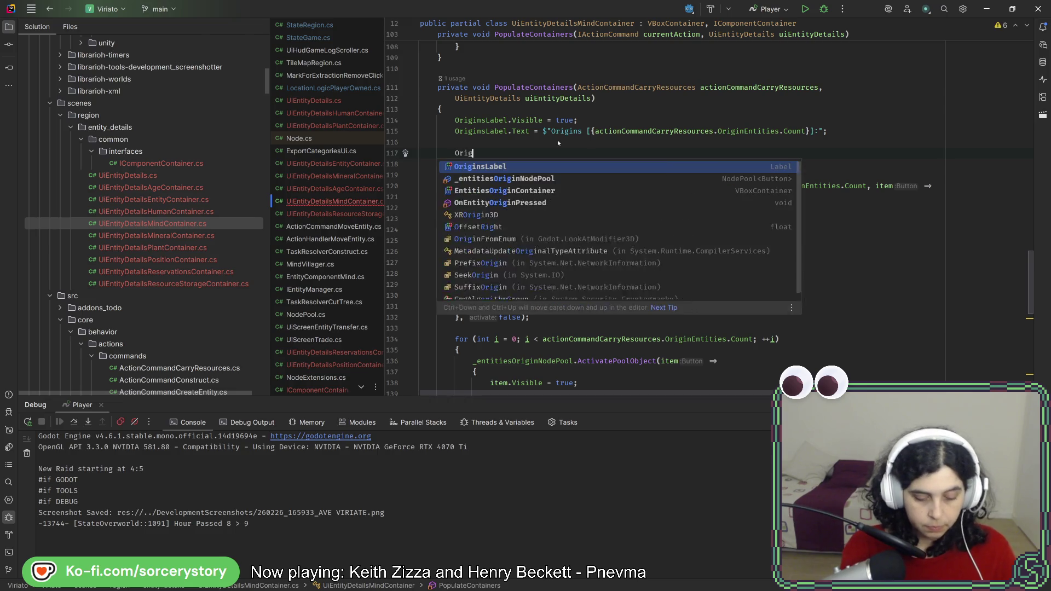
pyautogui.write('inCo')
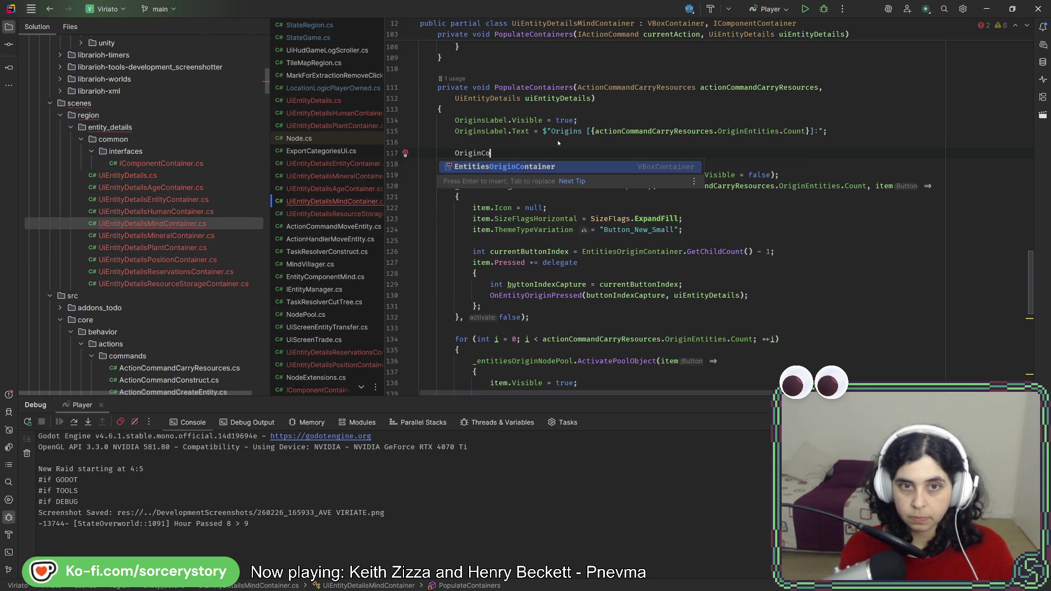
pyautogui.press('Return')
pyautogui.write('.Visible = true;')
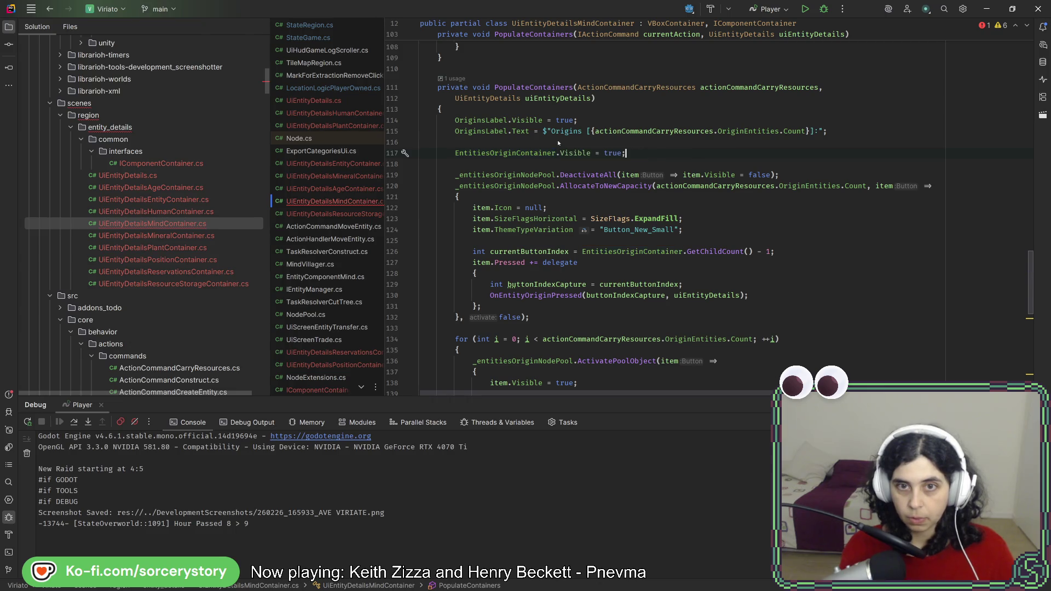
# Paste the visibility line above the target pool code and change it to EntitiesTargetContainer
pyautogui.scroll(-7, 843, 252)
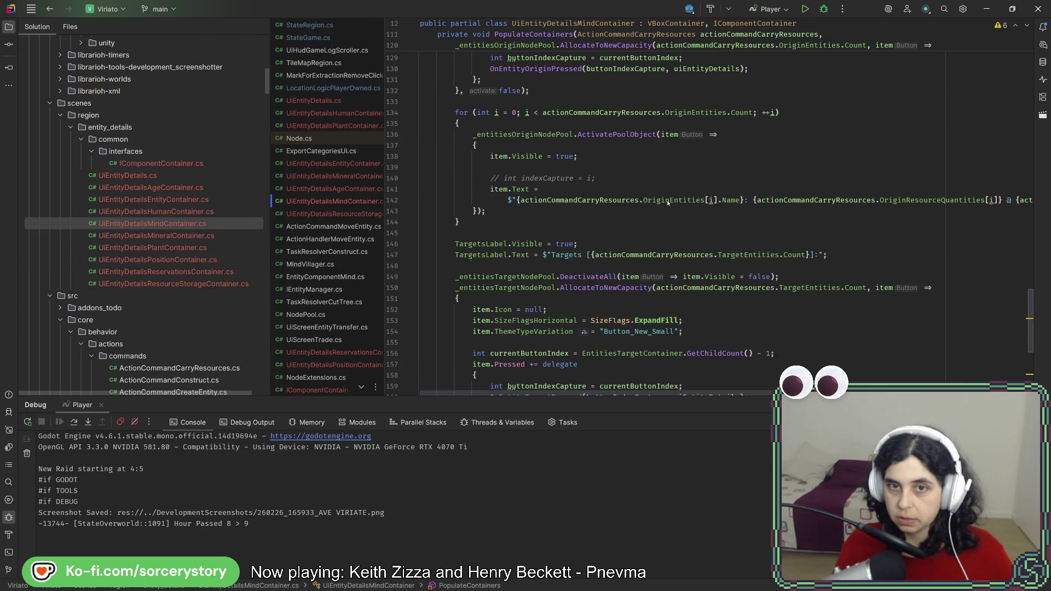
pyautogui.click(497, 274)
pyautogui.write('EntitiesOriginContainer.Visible = true;')
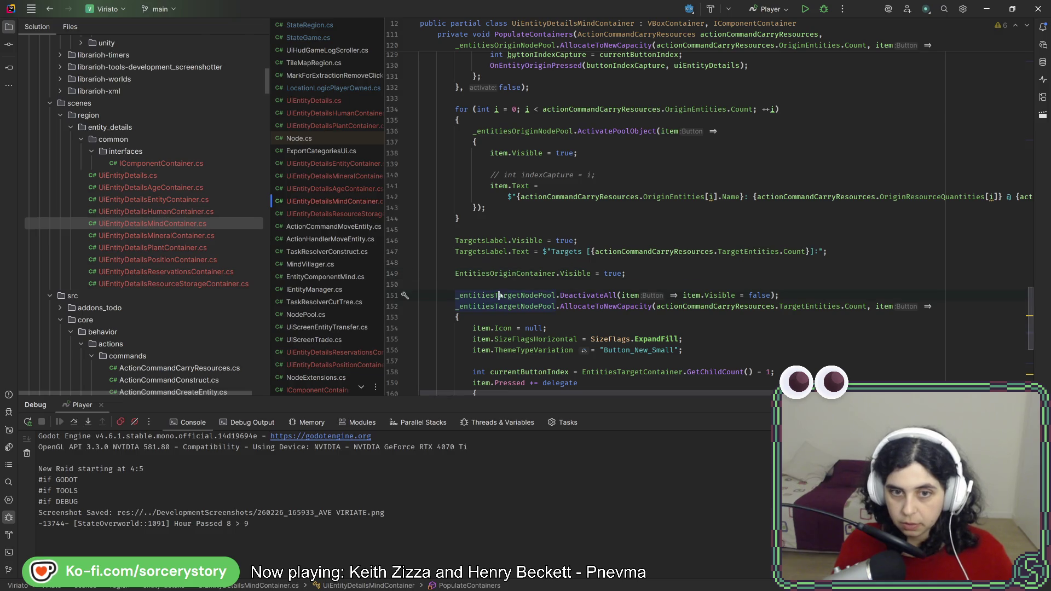
pyautogui.doubleClick(492, 273)
pyautogui.write('Target')
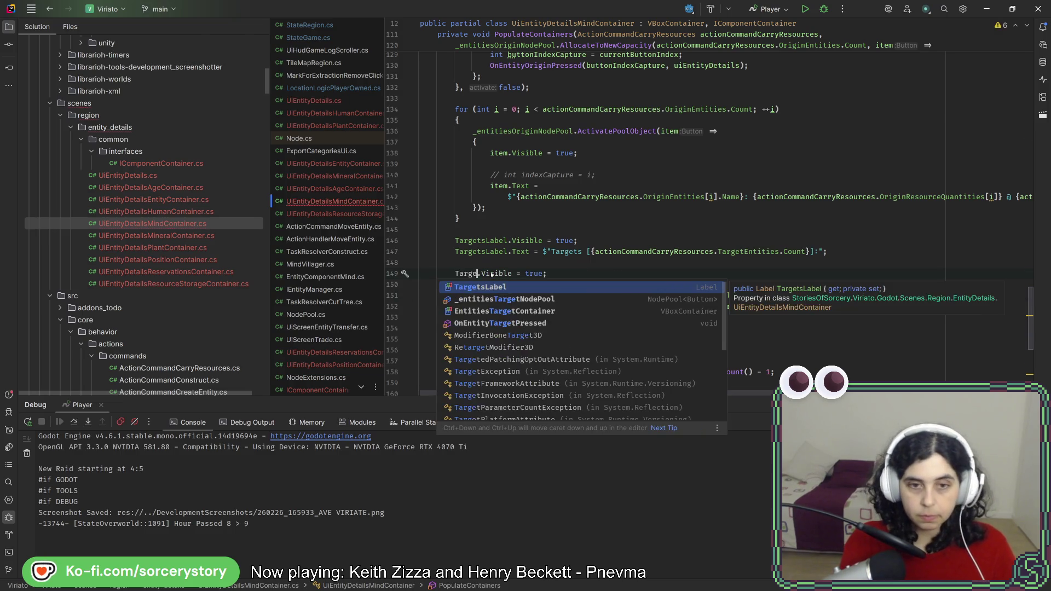
pyautogui.press('Down')
pyautogui.press('Down')
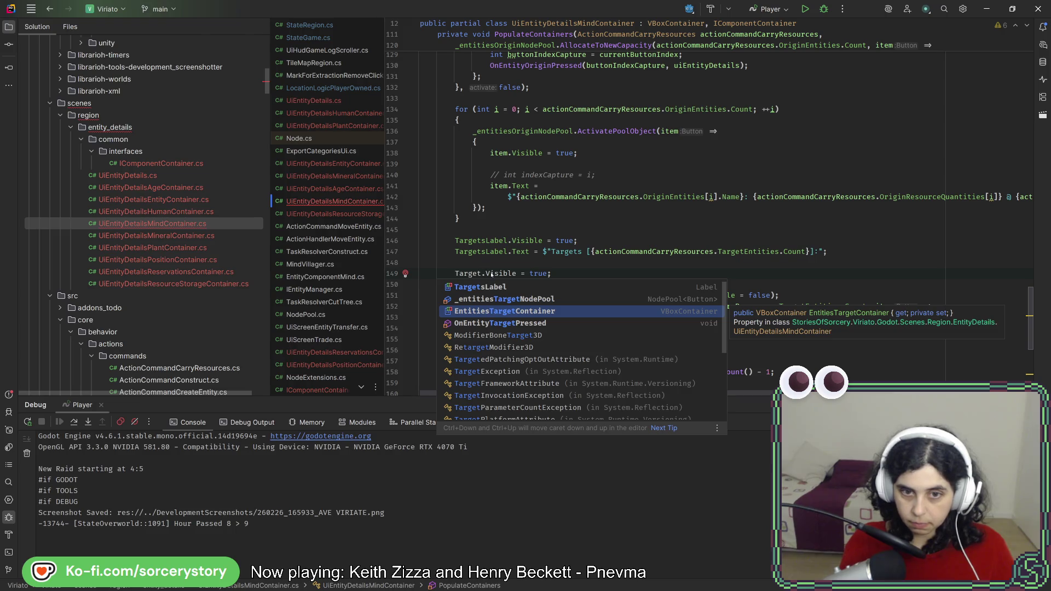
pyautogui.press('Escape')
# Review the edited visibility lines around line 149, then return to the Godot editor
pyautogui.scroll(5, 495, 271)
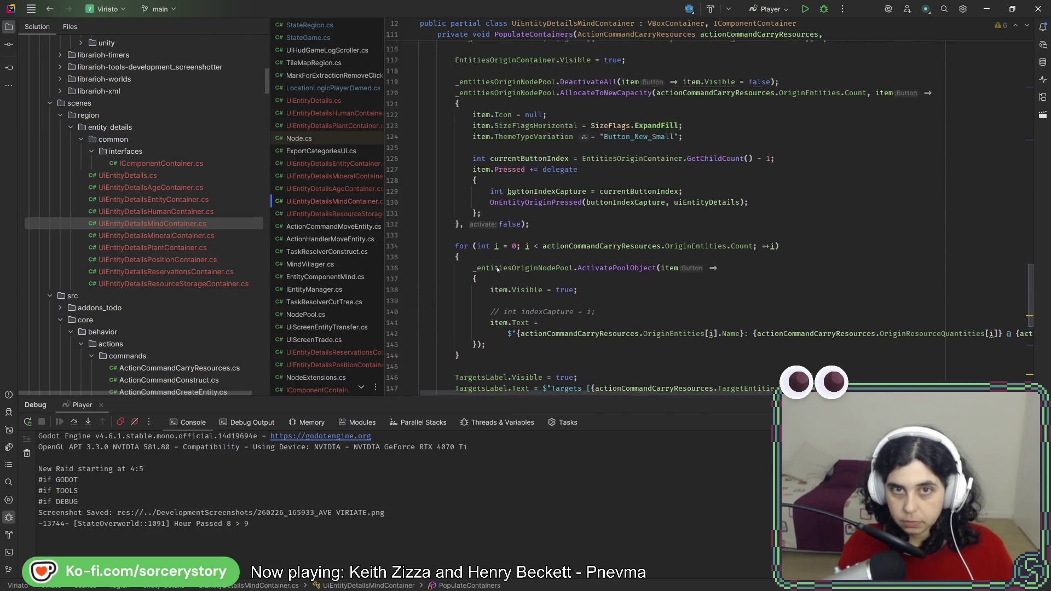
pyautogui.moveTo(498, 269)
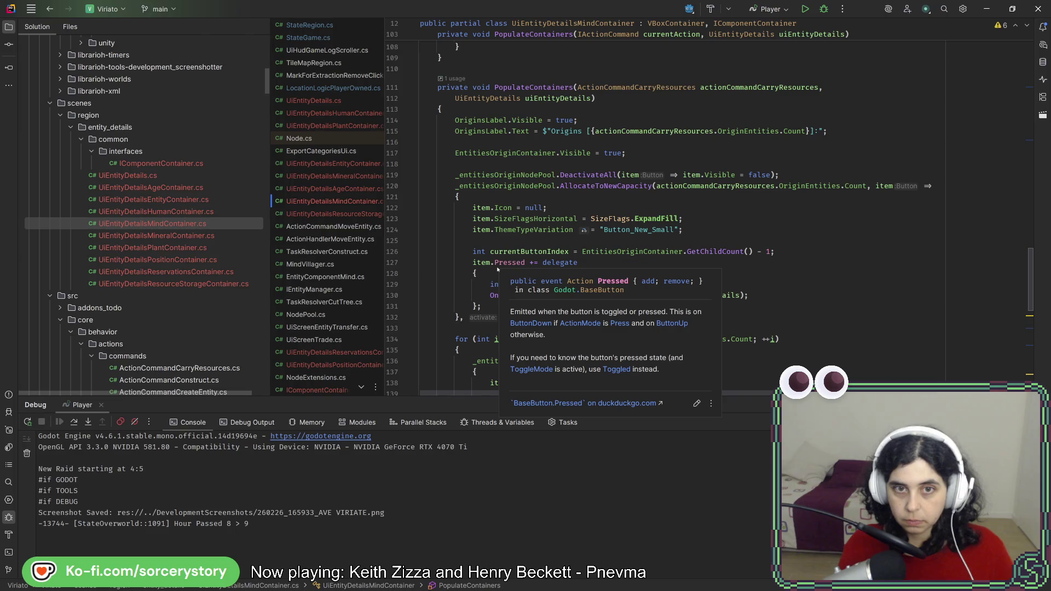
pyautogui.scroll(-8, 497, 262)
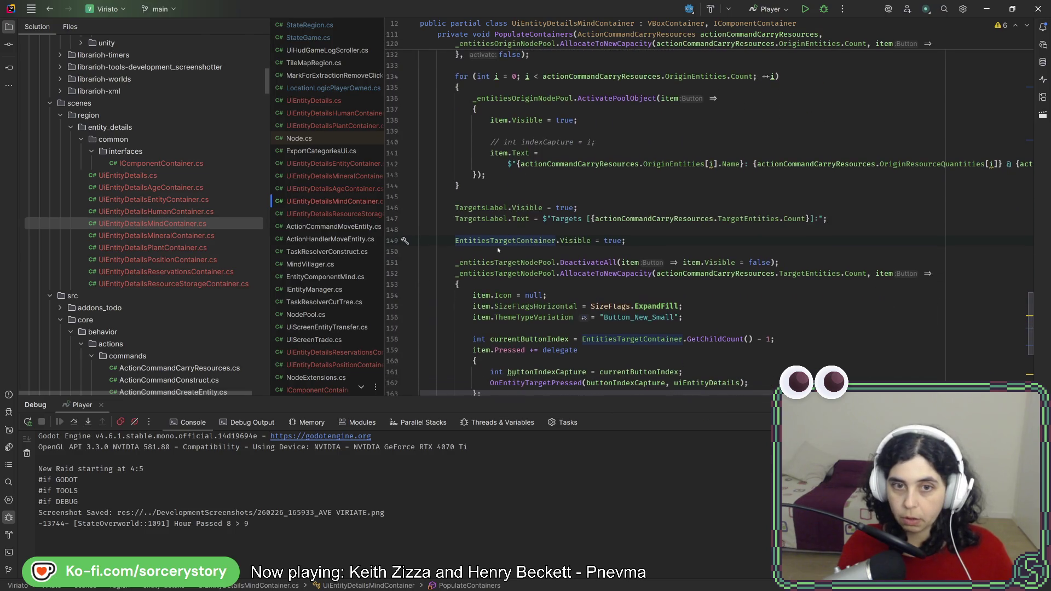
pyautogui.moveTo(495, 245)
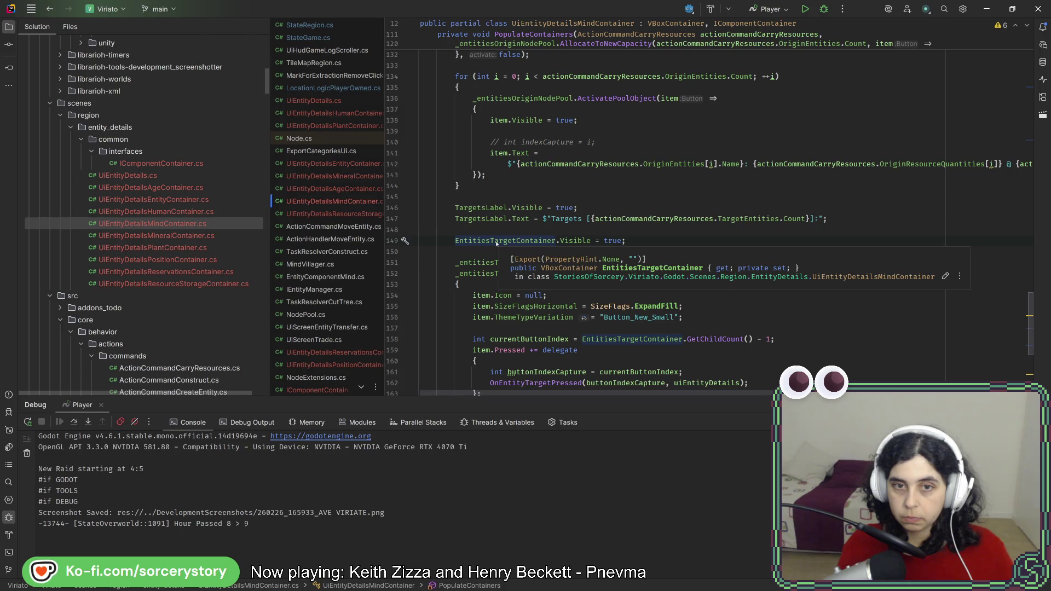
pyautogui.click(682, 242)
pyautogui.scroll(-2, 682, 241)
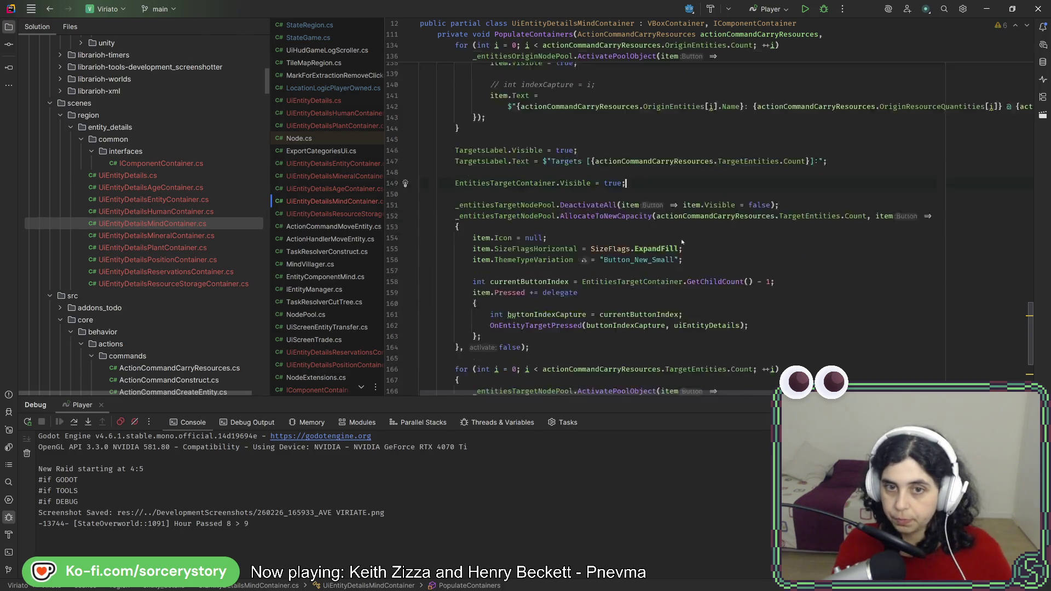
pyautogui.scroll(-5, 683, 239)
pyautogui.hotkey('alt', 'Tab')
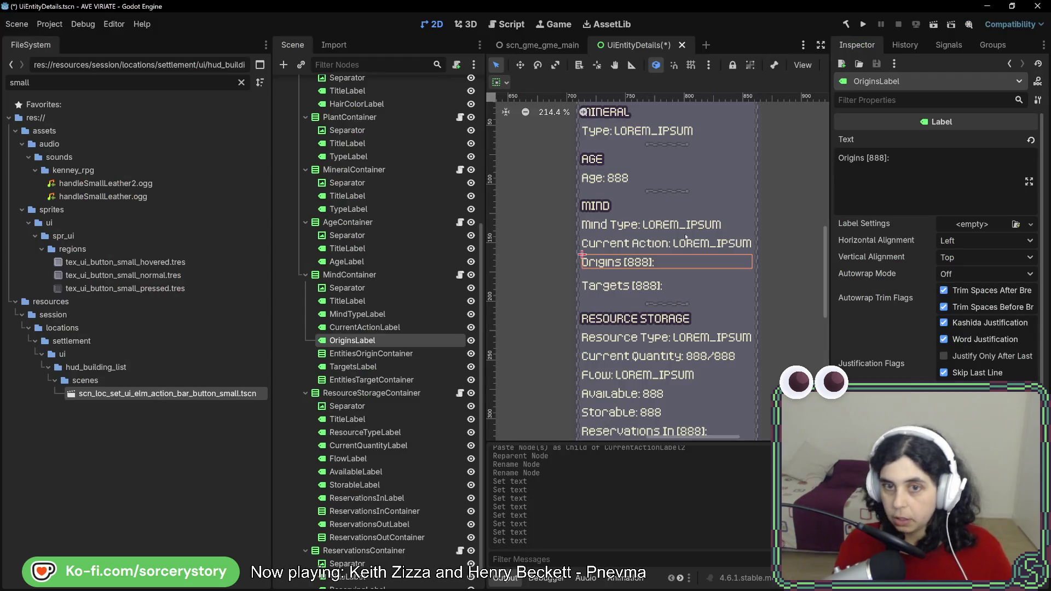
# Run and stop the game, then select MindContainer and begin assigning its Origins Label
pyautogui.click(862, 25)
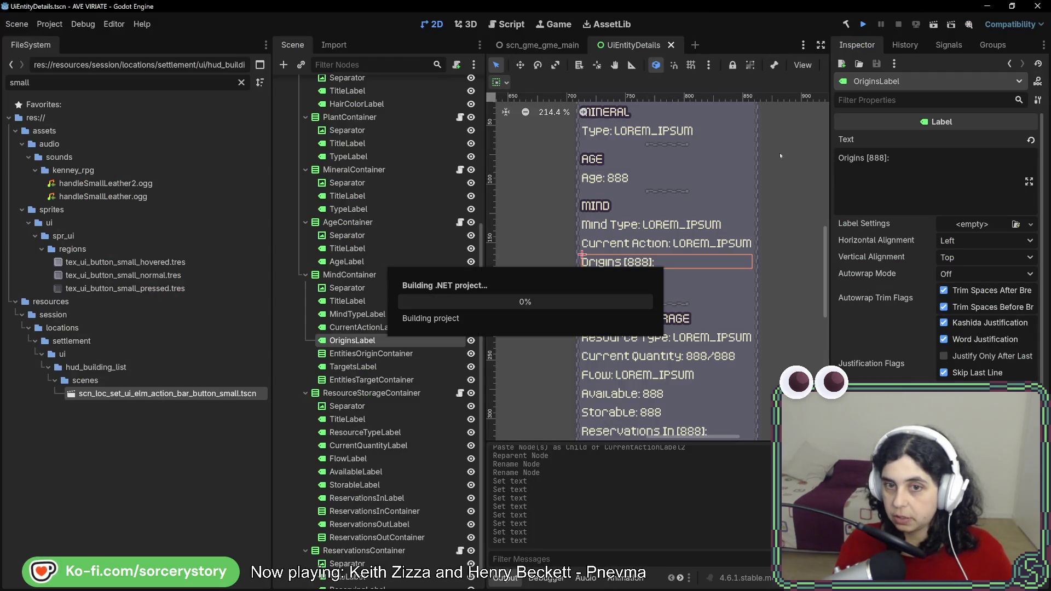
pyautogui.click(898, 25)
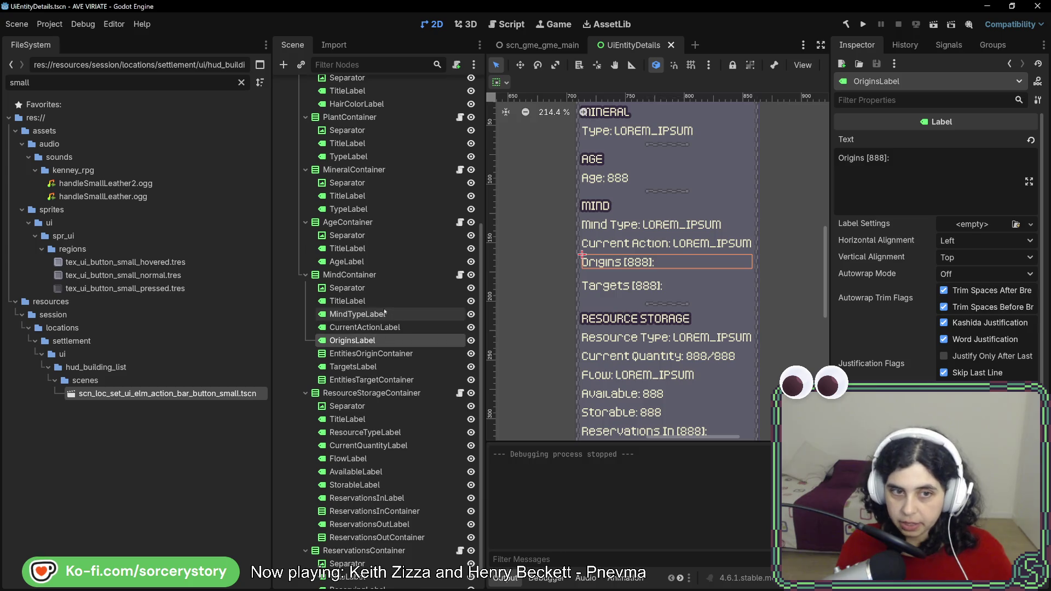
pyautogui.click(361, 274)
pyautogui.click(973, 214)
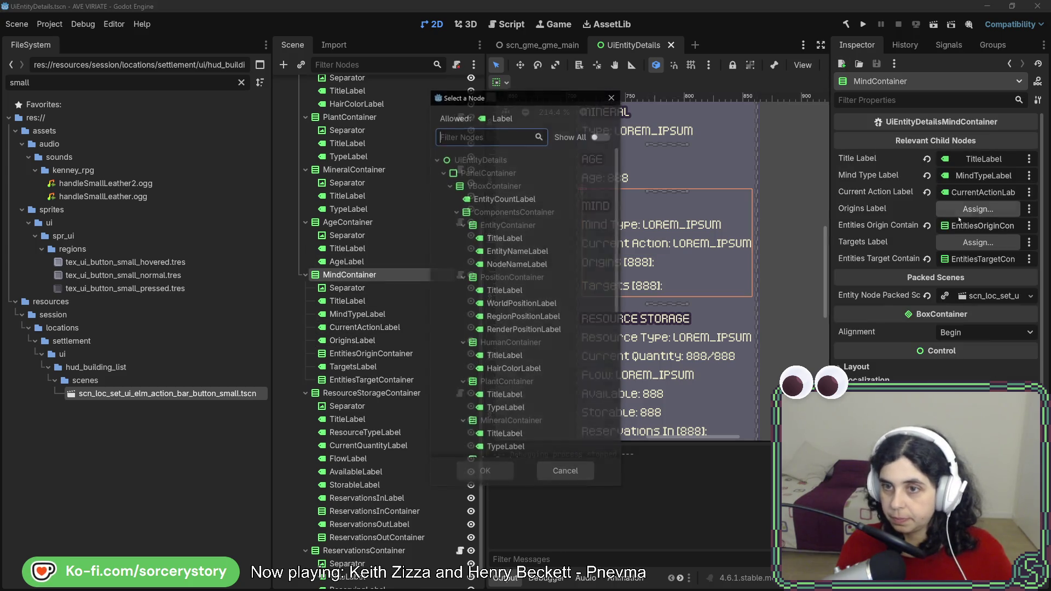
pyautogui.scroll(-3, 550, 328)
pyautogui.scroll(-3, 550, 343)
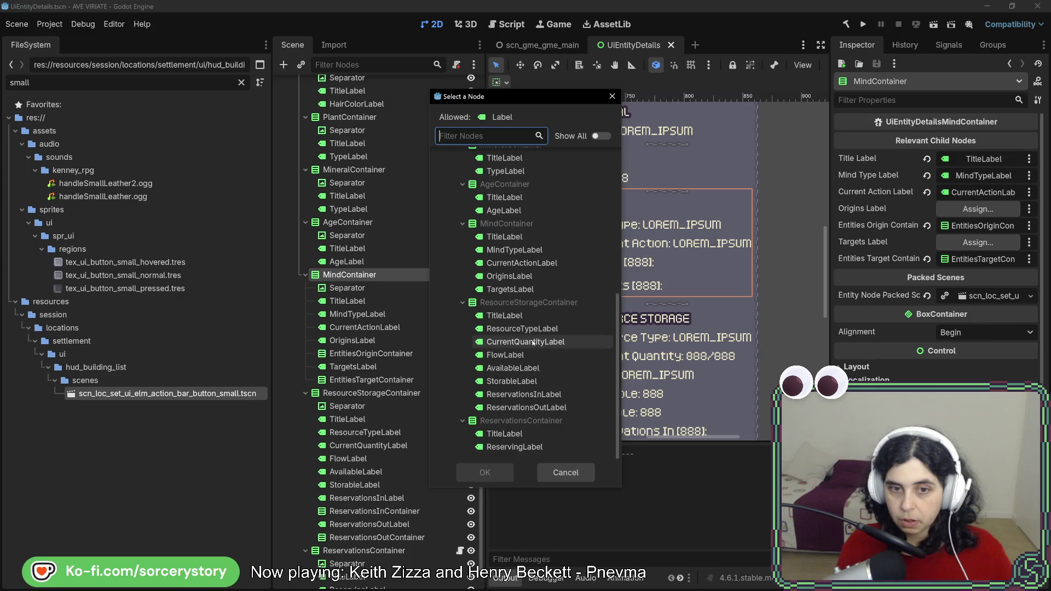
# Link OriginsLabel and TargetsLabel to their label fields, save the scene, and relaunch the game
pyautogui.click(565, 473)
pyautogui.moveTo(352, 340)
pyautogui.mouseDown()
pyautogui.moveTo(684, 263)
pyautogui.moveTo(974, 214)
pyautogui.mouseUp()
pyautogui.moveTo(353, 366); pyautogui.dragTo(969, 249)
pyautogui.hotkey('ctrl', 's')
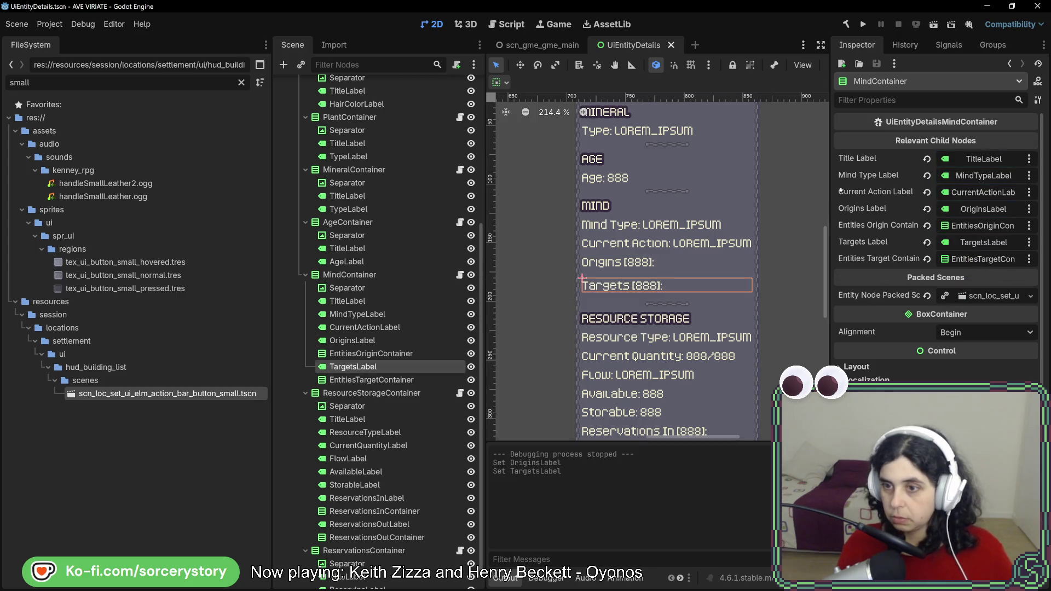
pyautogui.click(861, 30)
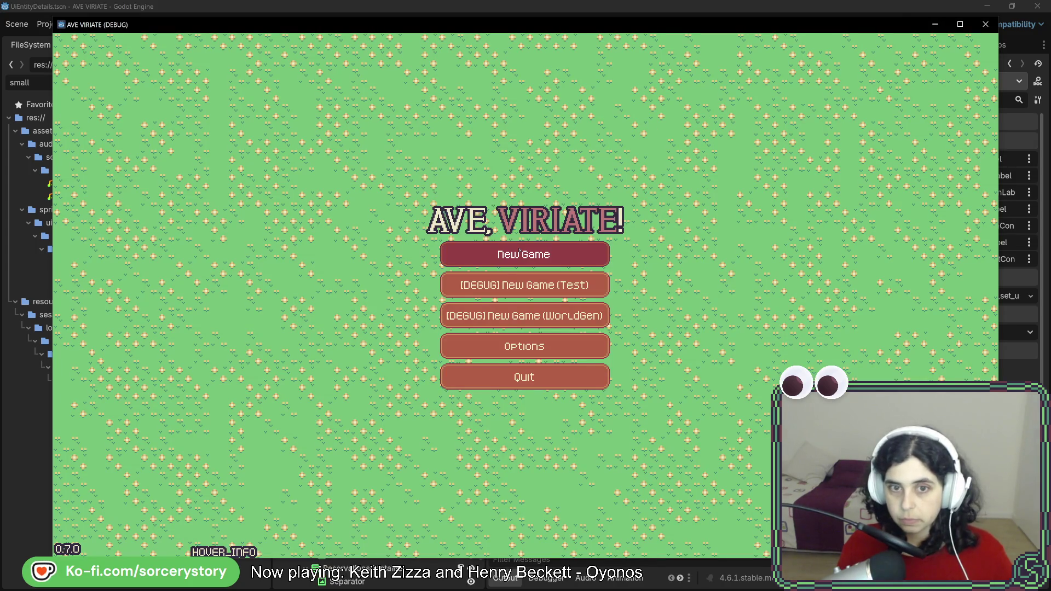
# Start a new game, enter the settlement, open extraction designation, and pan around the map
pyautogui.click(539, 305)
pyautogui.click(633, 334)
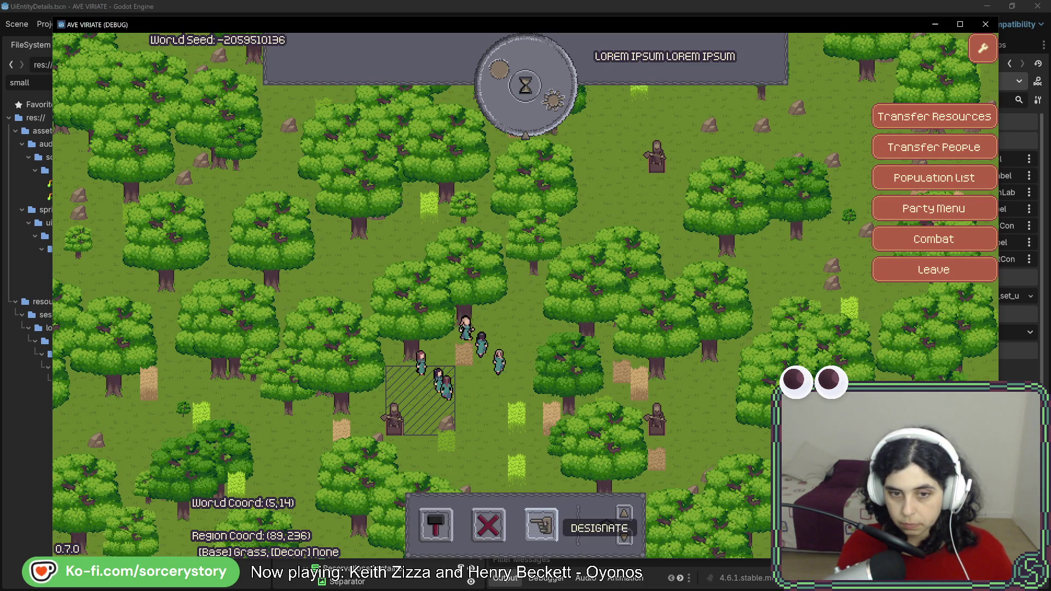
pyautogui.click(541, 525)
pyautogui.press('w')
pyautogui.press('a')
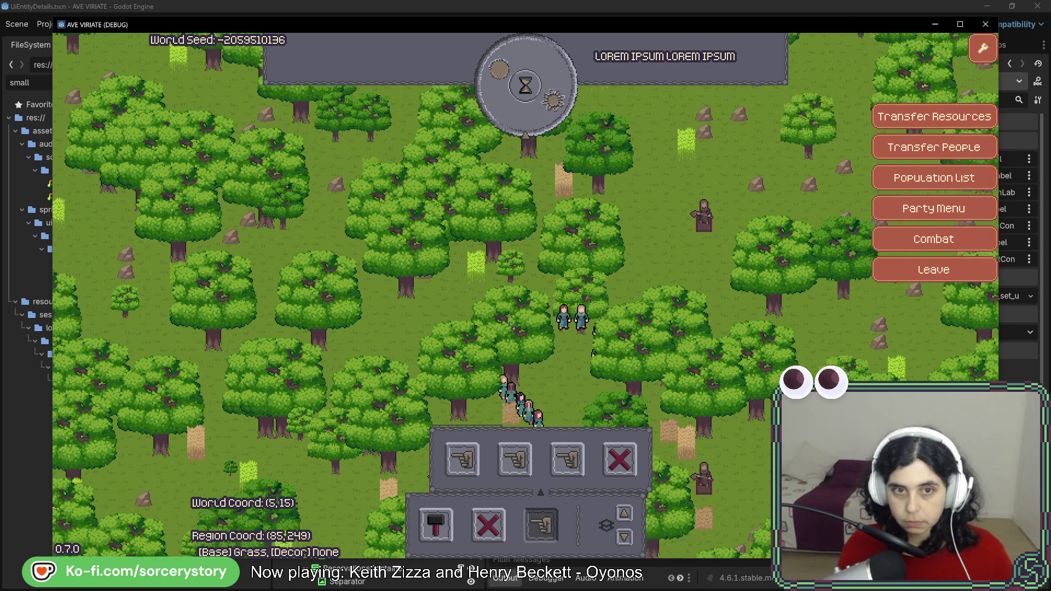
pyautogui.press('d')
pyautogui.press('s')
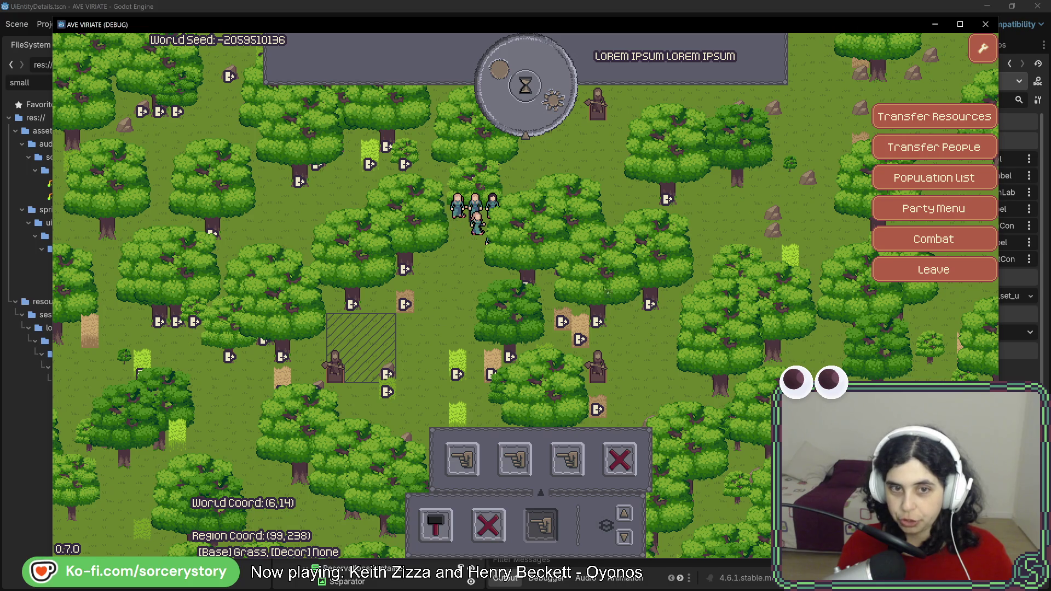
# Dock the game window left beside the editor, pass one hour, and view a stone pile's details
pyautogui.press('super+Left')
pyautogui.moveTo(611, 278); pyautogui.dragTo(582, 278)
pyautogui.click(106, 91)
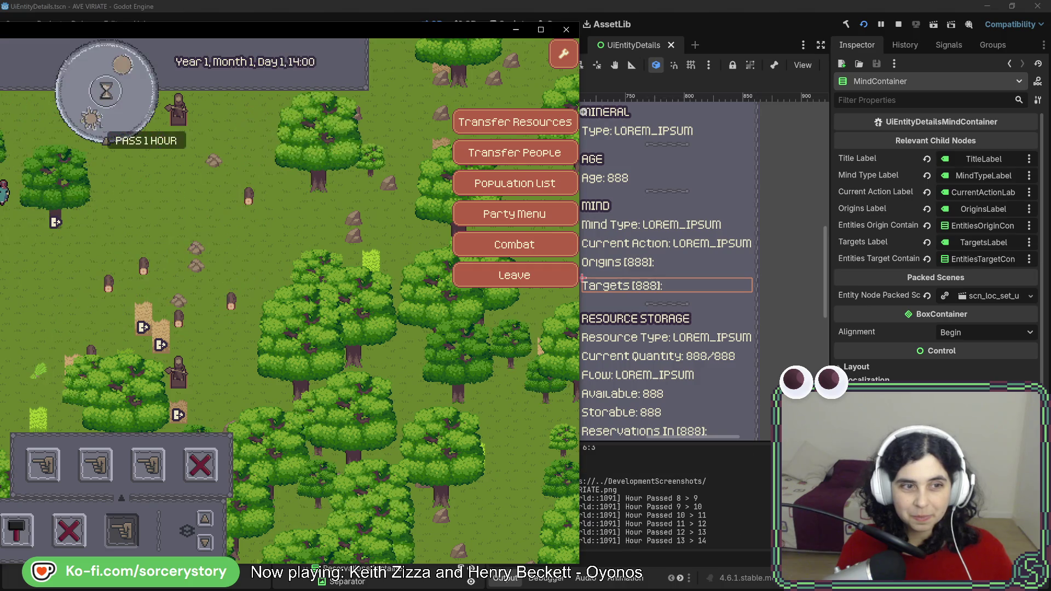
pyautogui.moveTo(198, 270)
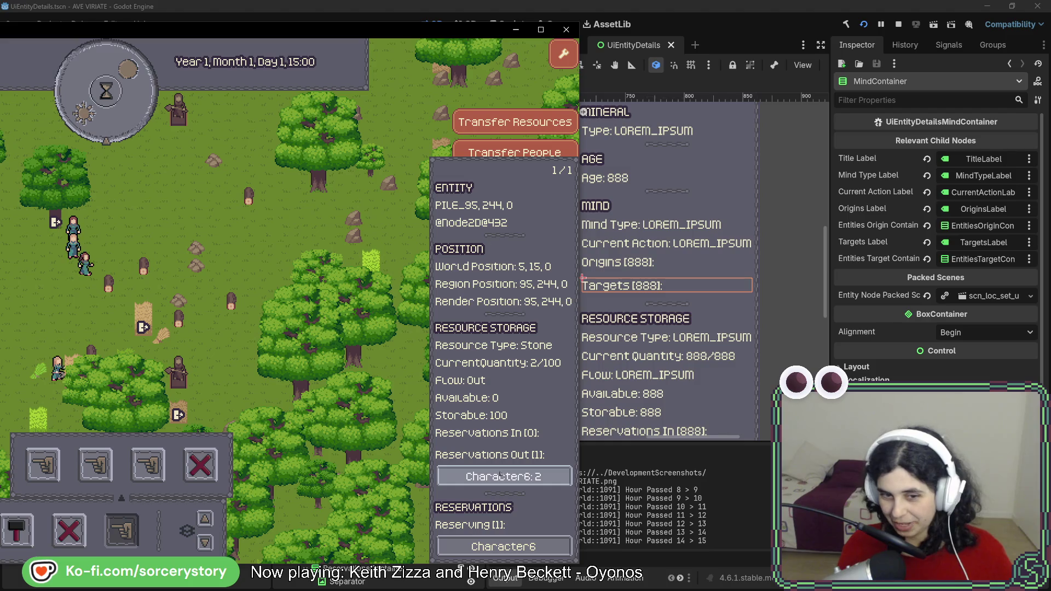
# Show the reserving villager's origins and targets, pass another hour, and open Character2's details
pyautogui.click(495, 474)
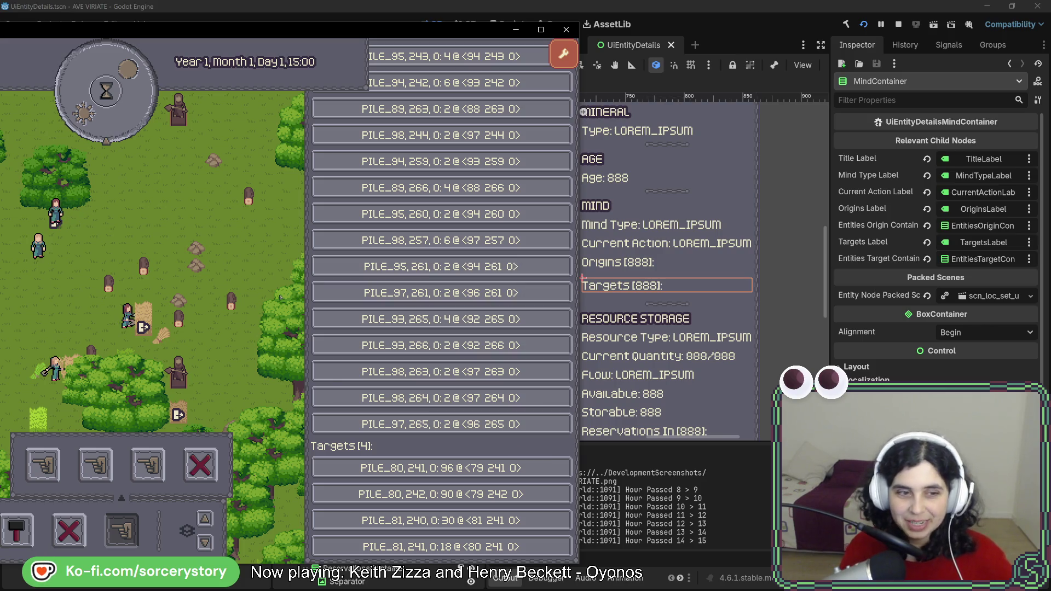
pyautogui.click(156, 143)
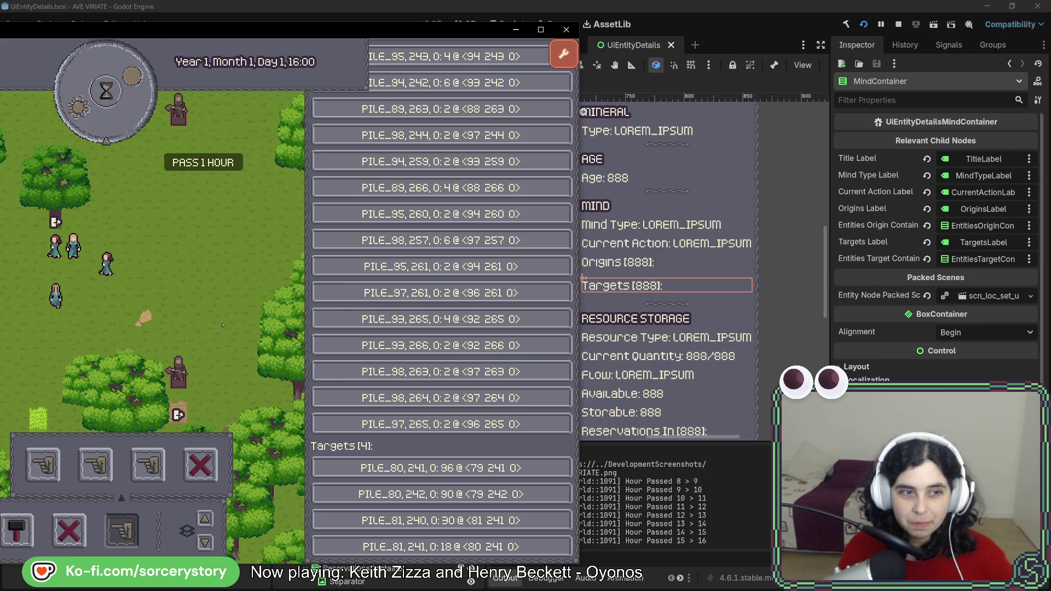
pyautogui.click(118, 261)
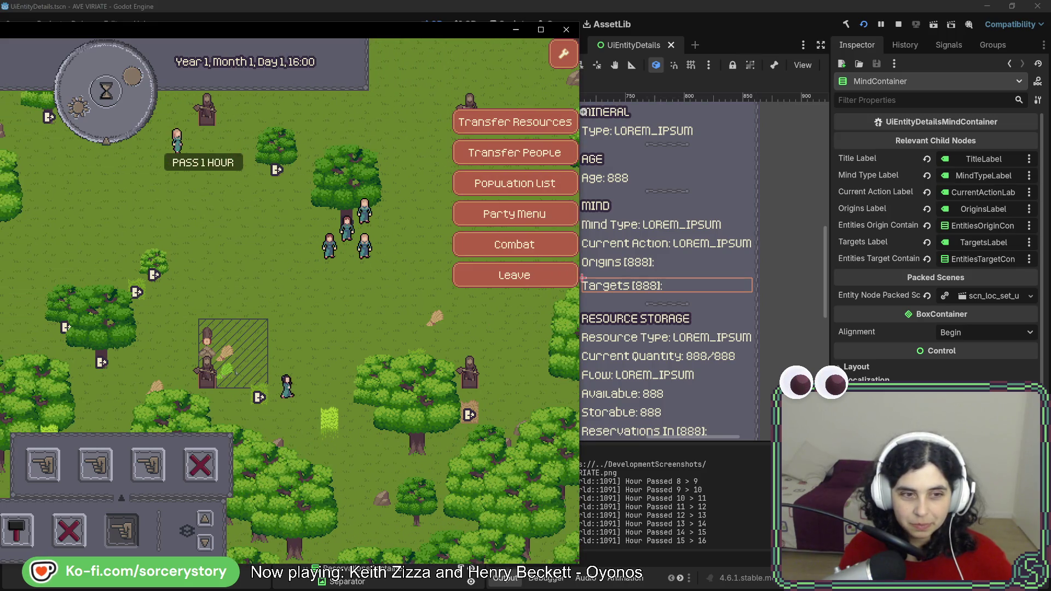
pyautogui.click(328, 261)
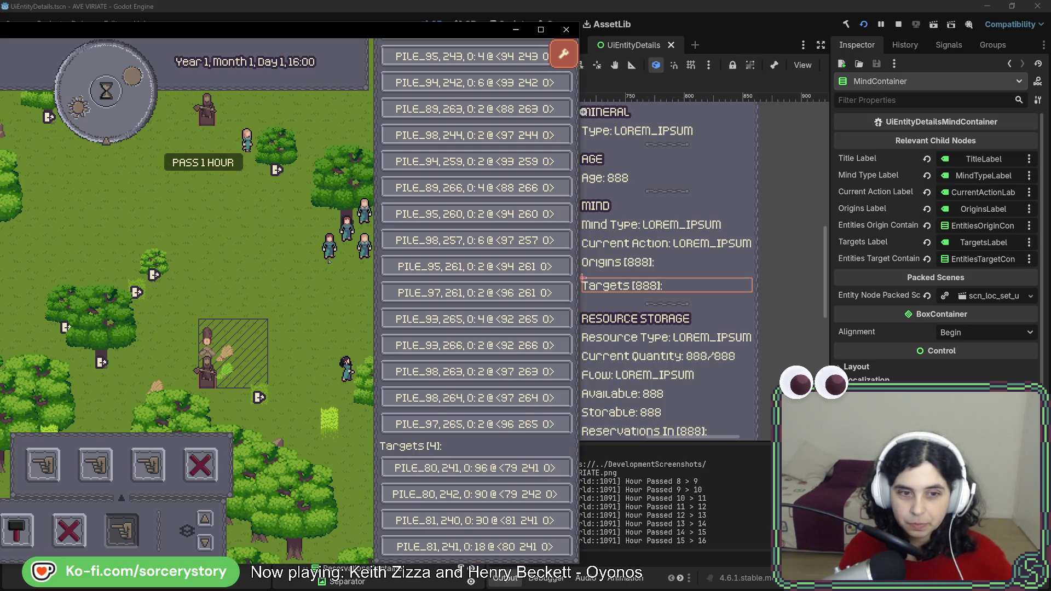
pyautogui.click(336, 279)
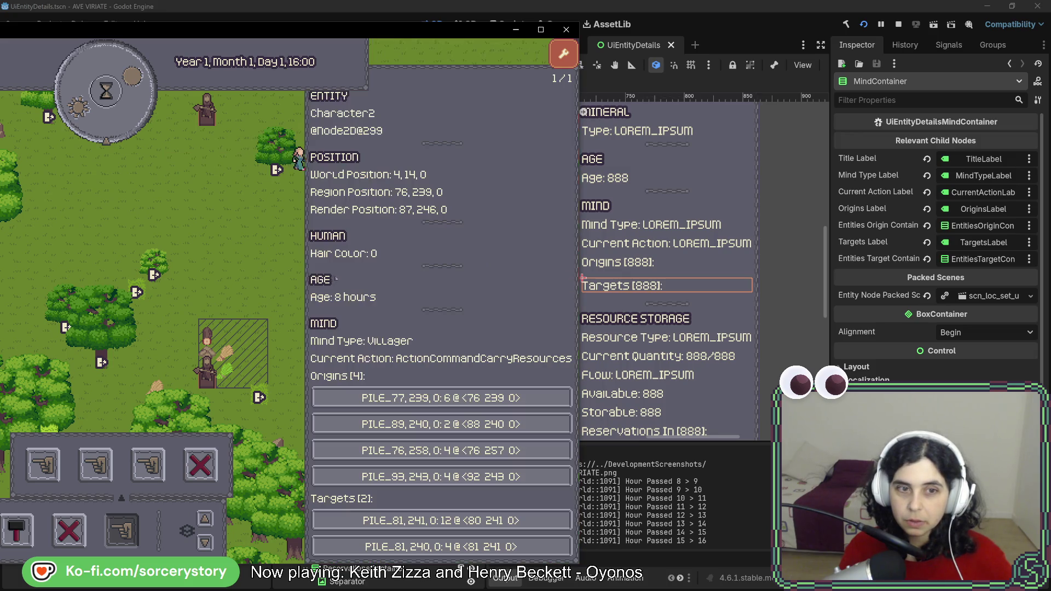
# Inspect several other villagers' details, then return to the mind container code in Rider
pyautogui.click(335, 254)
pyautogui.click(336, 254)
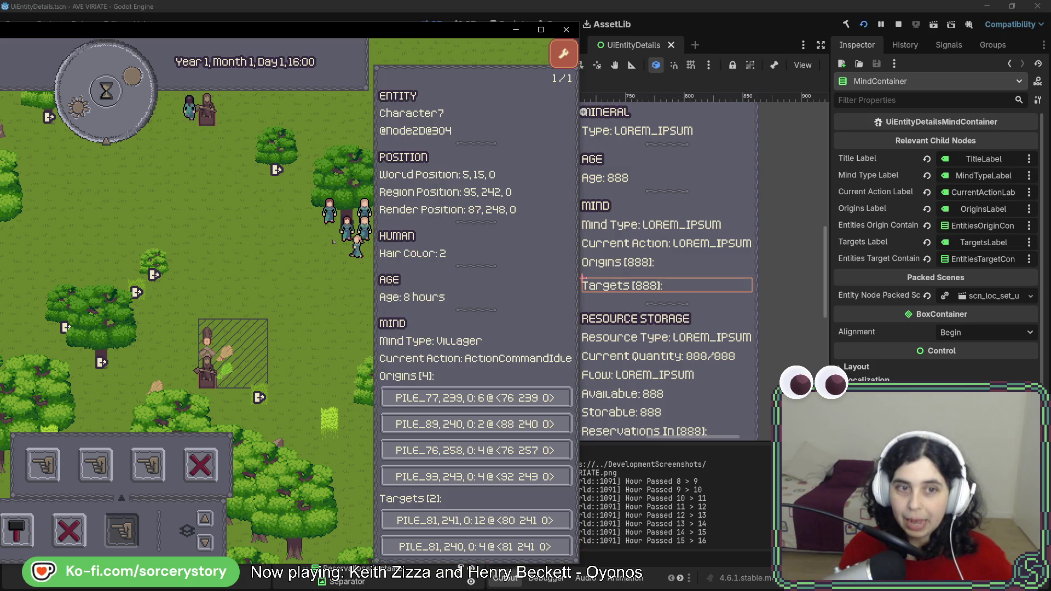
pyautogui.click(330, 241)
pyautogui.click(330, 244)
pyautogui.click(330, 246)
pyautogui.click(330, 246)
pyautogui.click(305, 212)
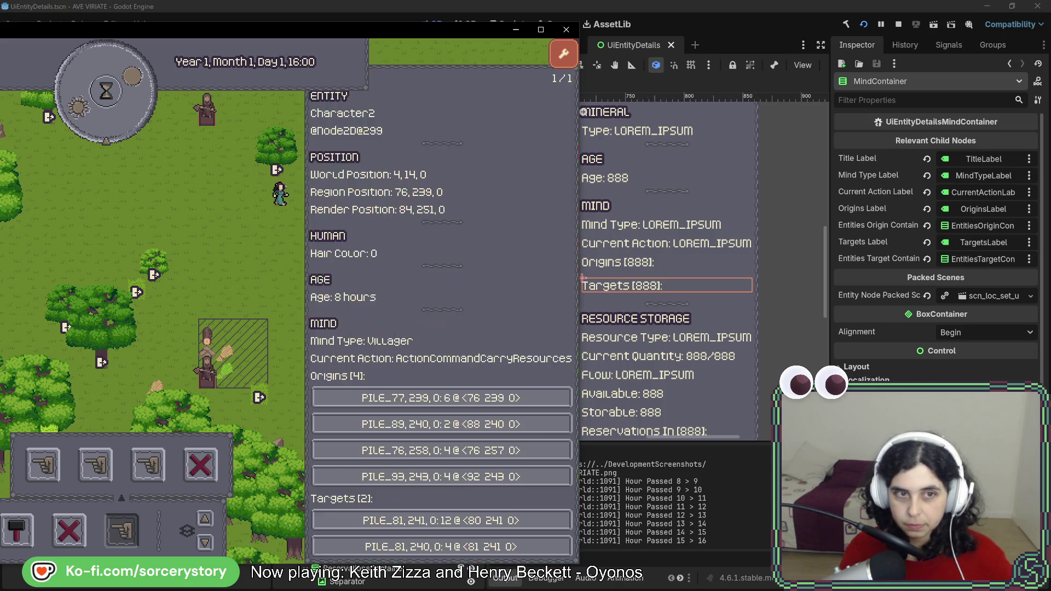
pyautogui.click(341, 272)
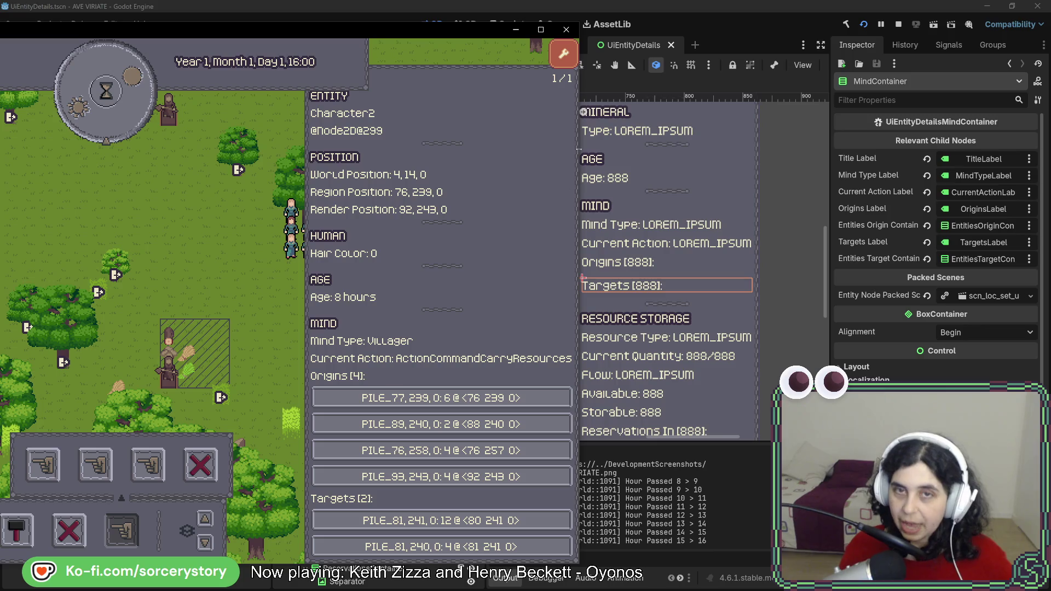
pyautogui.click(563, 53)
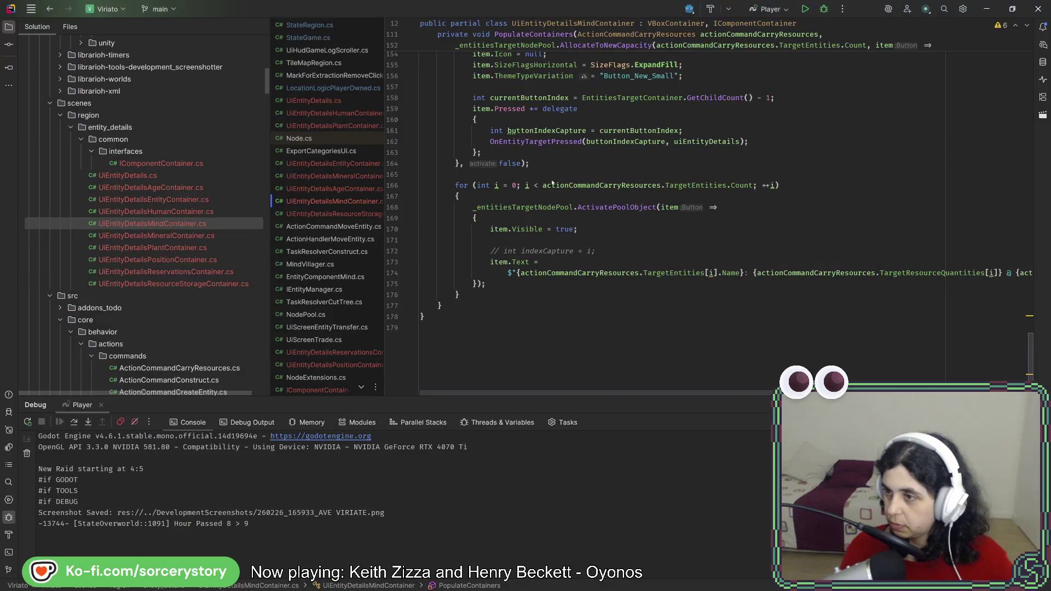
# Find the TargetEntities loop and add an empty line after item.Visible = true
pyautogui.scroll(2, 606, 378)
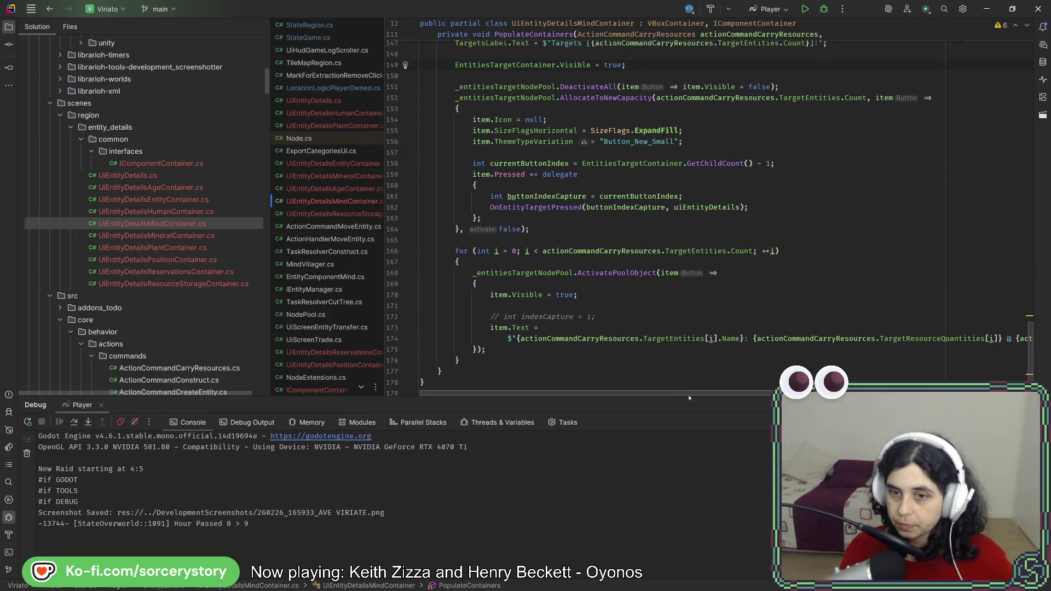
pyautogui.hscroll(5, 726, 220)
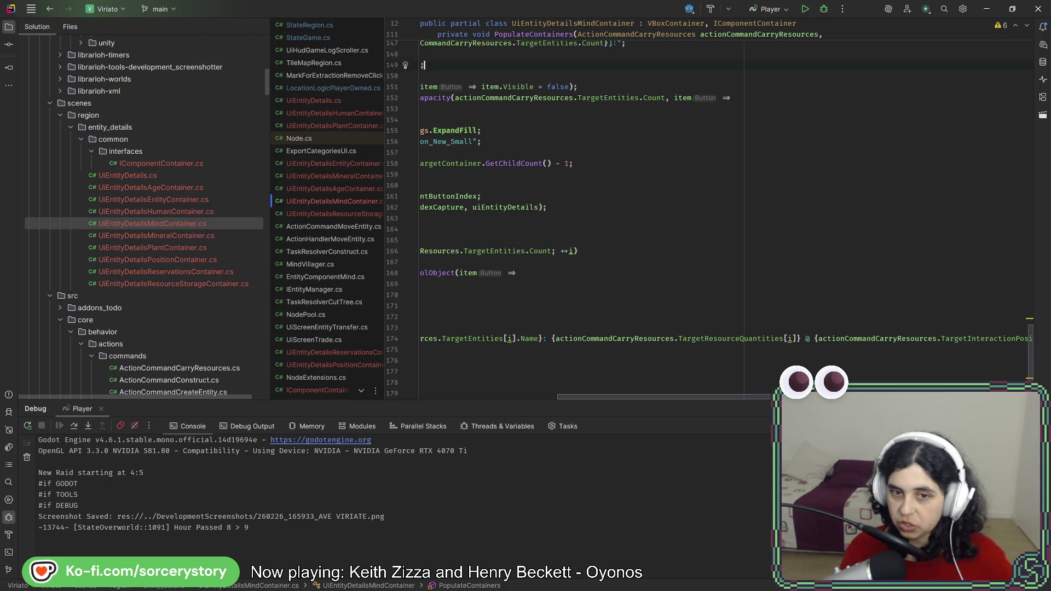
pyautogui.hscroll(-6, 643, 396)
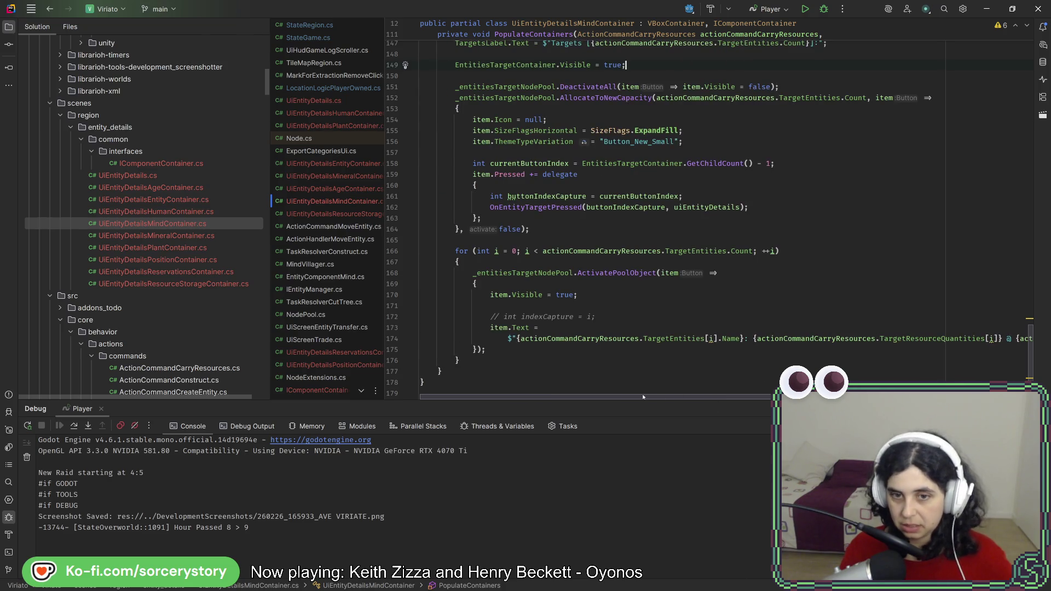
pyautogui.hscroll(2, 643, 396)
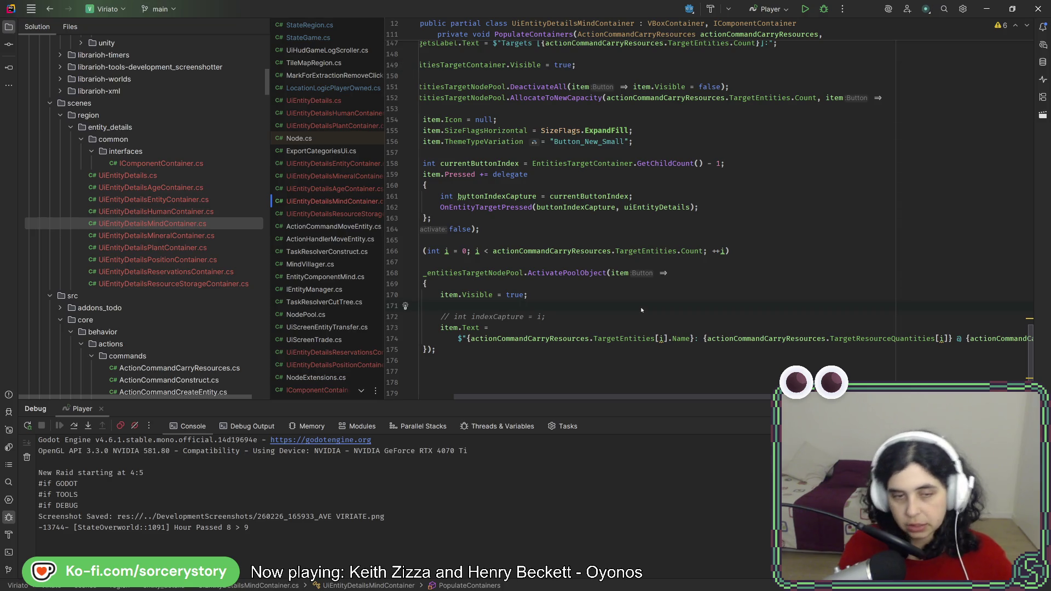
pyautogui.press('Return')
pyautogui.press('Return')
# Write actionCommandCarryResources.TargetEntities[i].GetComponent<EntityComponentResourceStorage>() on the new line
pyautogui.write('ac')
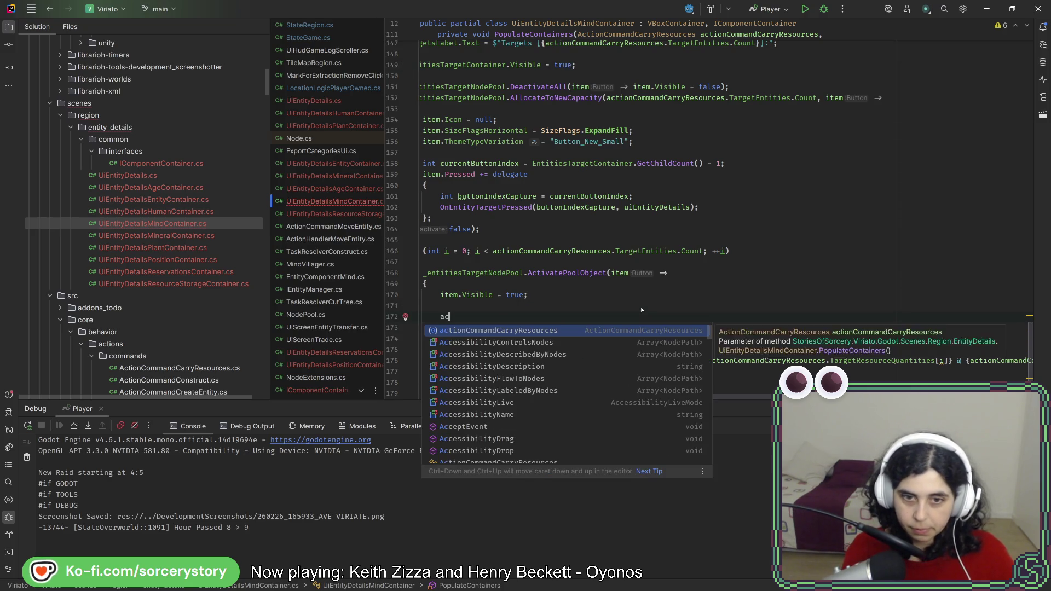
pyautogui.press('Return')
pyautogui.write('.')
pyautogui.press('Escape')
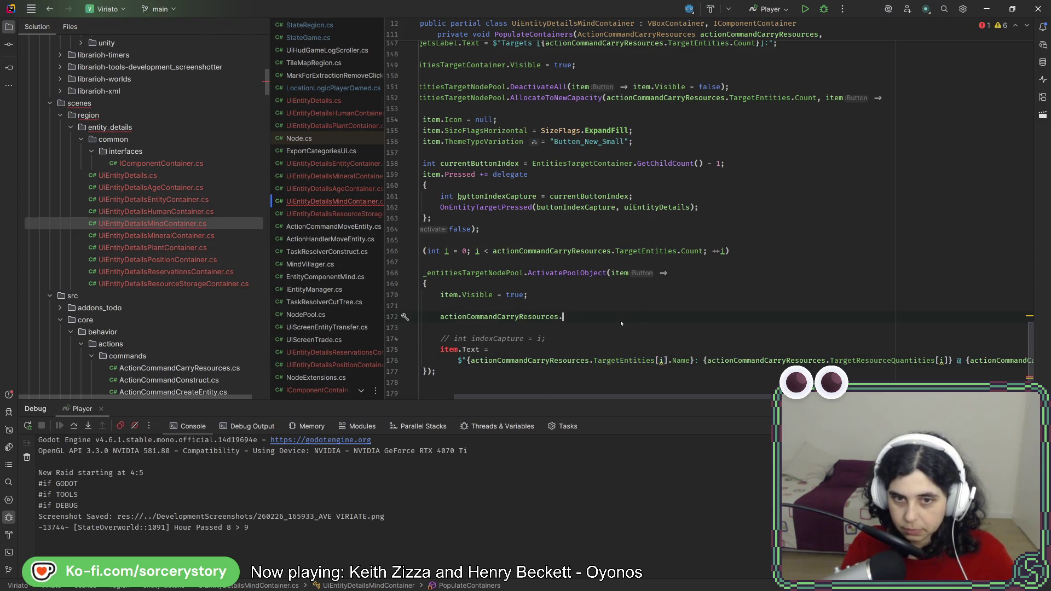
pyautogui.write('.get')
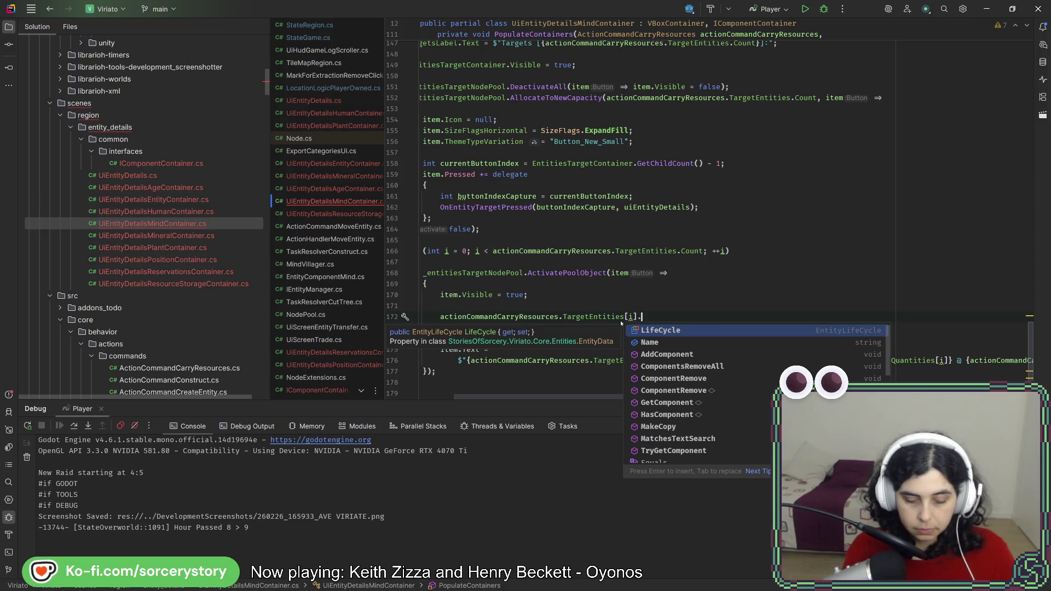
pyautogui.press('Return')
pyautogui.write('Resrou')
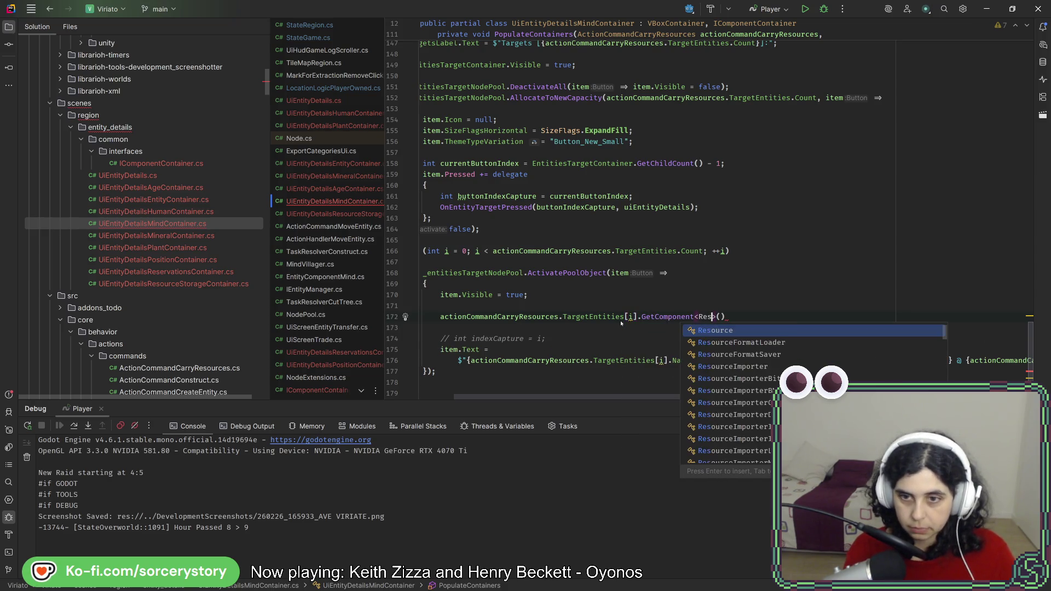
pyautogui.press('BackSpace')
pyautogui.press('BackSpace')
pyautogui.press('BackSpace')
pyautogui.write('sour')
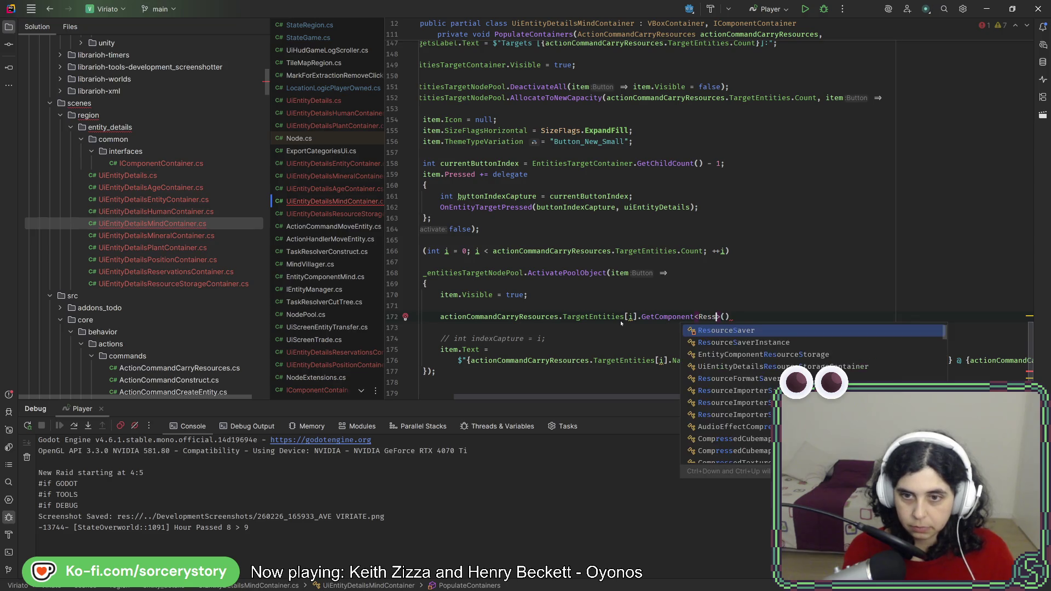
pyautogui.write('ce')
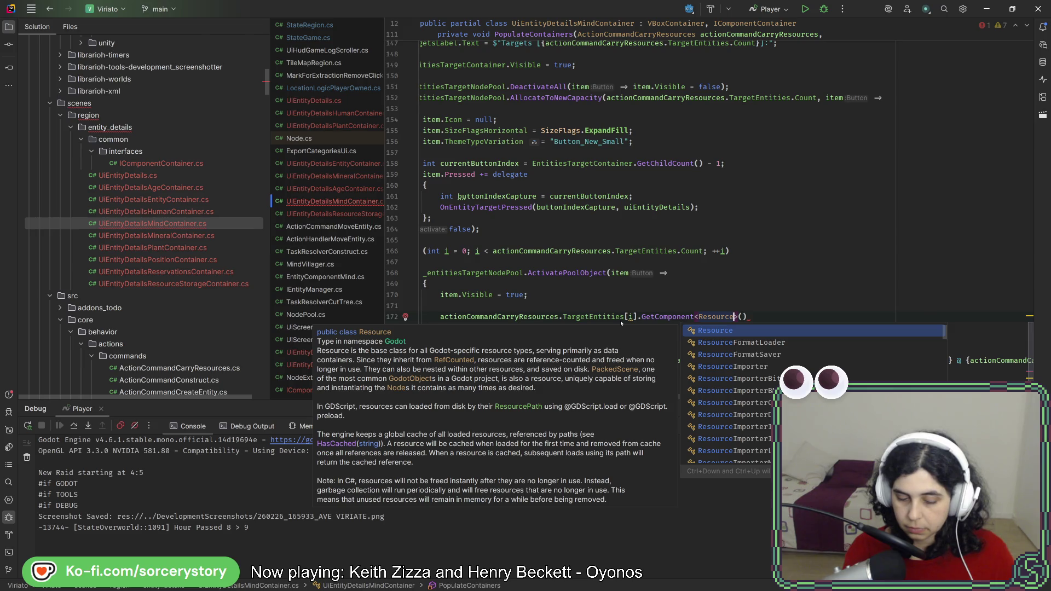
pyautogui.write('St')
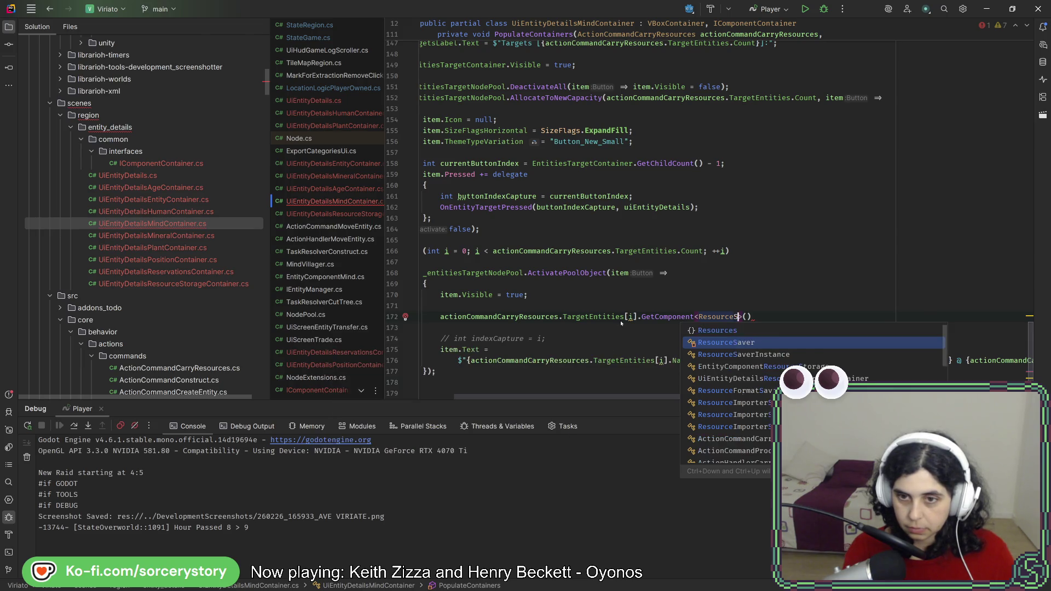
pyautogui.press('Right')
pyautogui.press('Right')
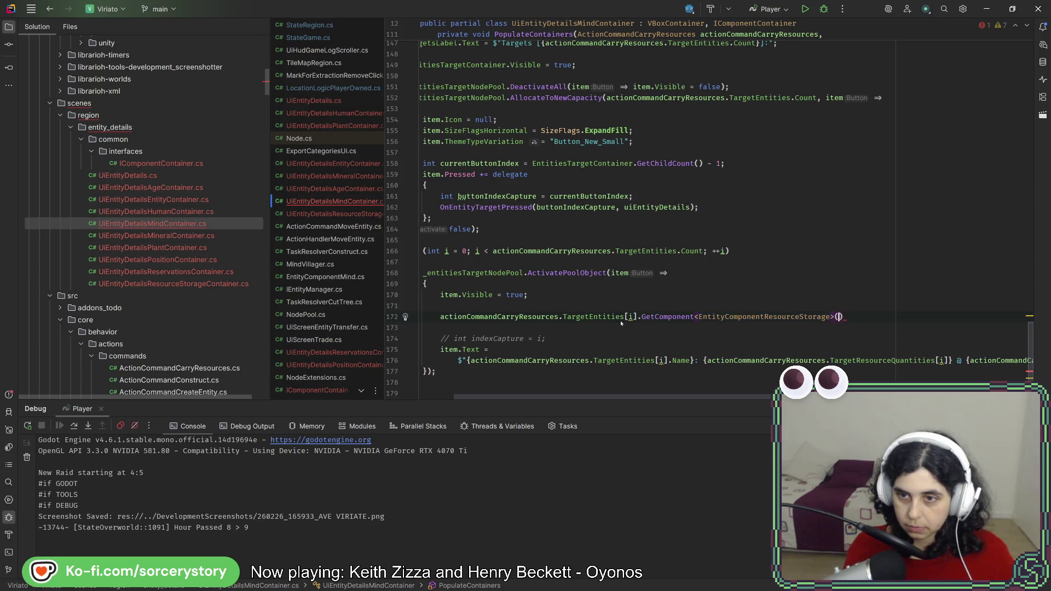
# Store it in var targetResourceStorageComponent and add {targetResourceStorageComponent.ResourceType} to item.Text
pyautogui.click(438, 317)
pyautogui.write('vat')
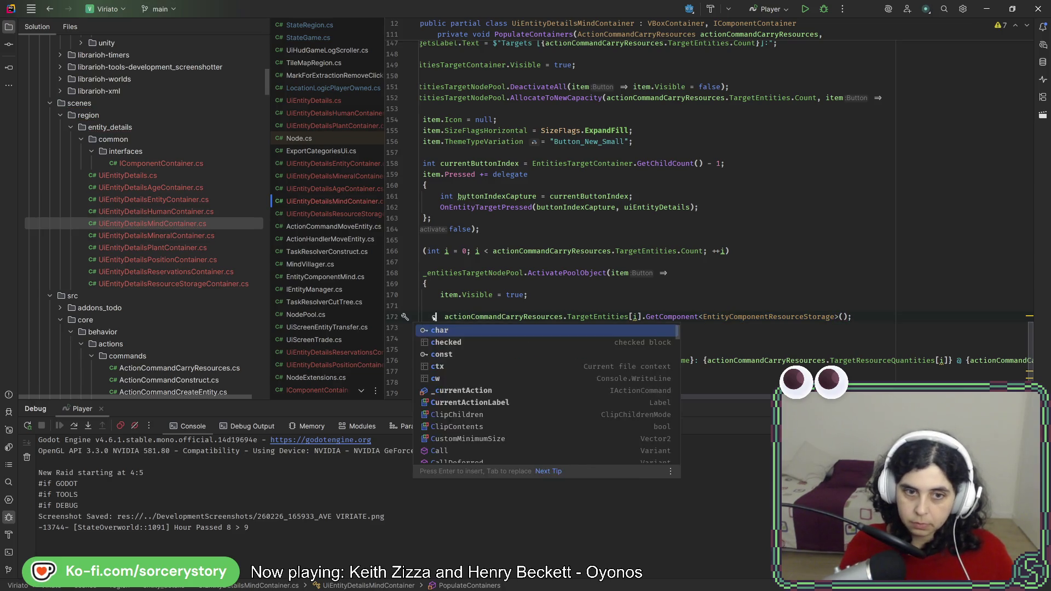
pyautogui.press('BackSpace')
pyautogui.write('r ')
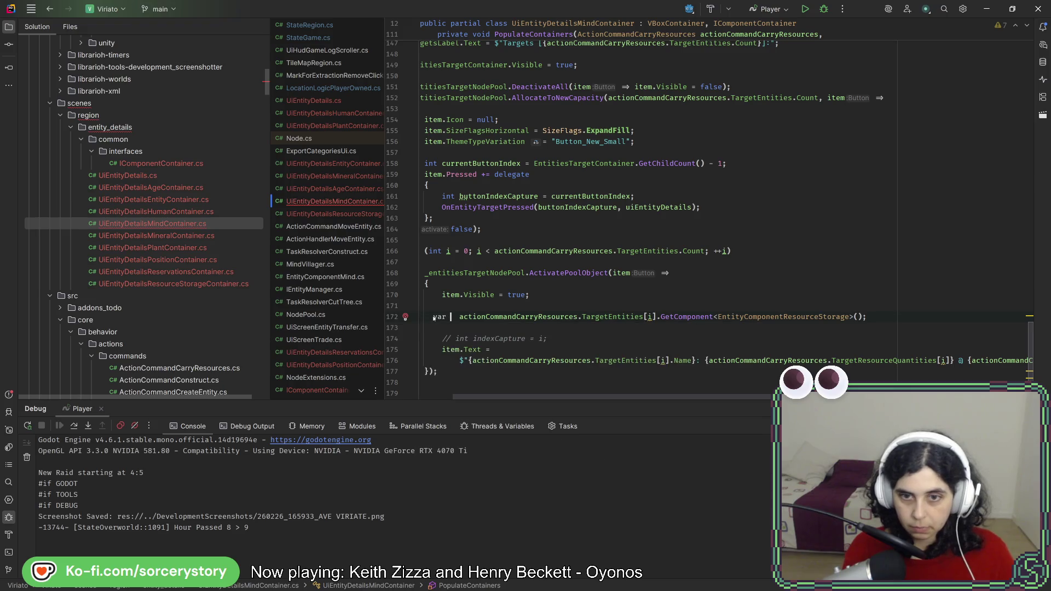
pyautogui.write('target')
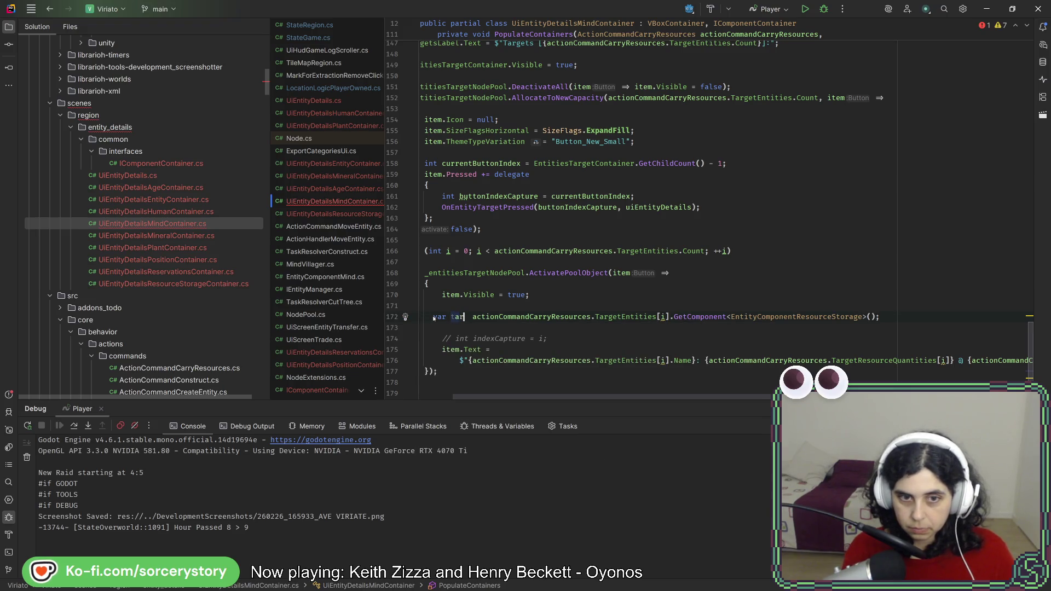
pyautogui.write('ResourceStor')
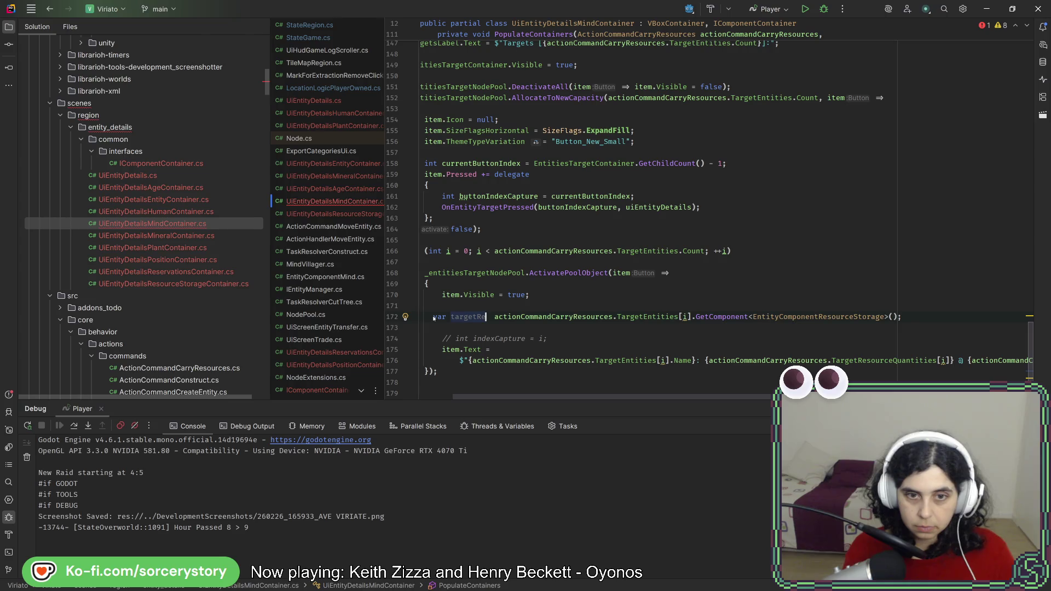
pyautogui.write('ageComponen')
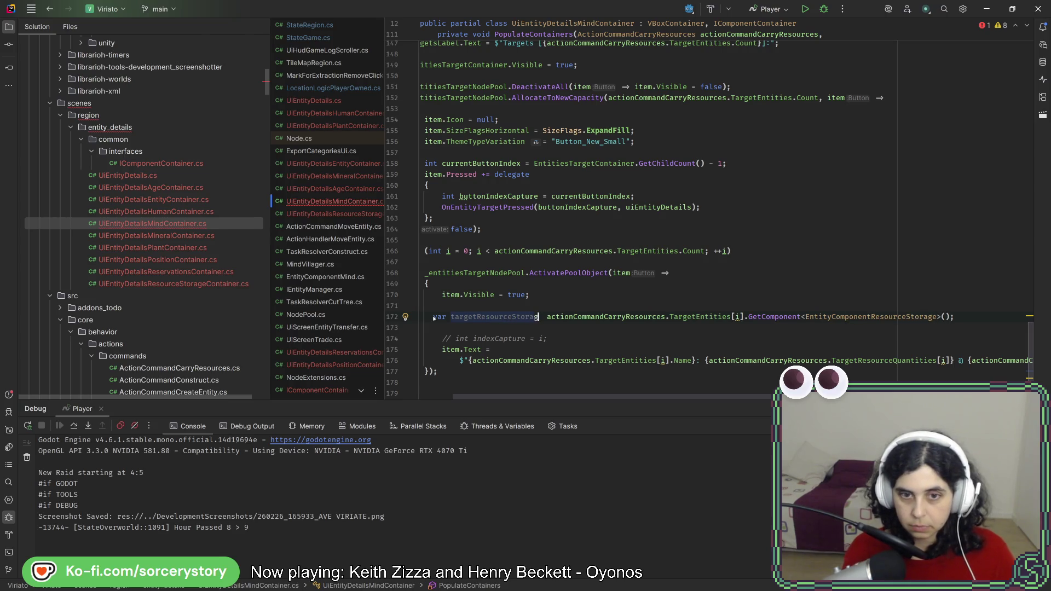
pyautogui.write('t=')
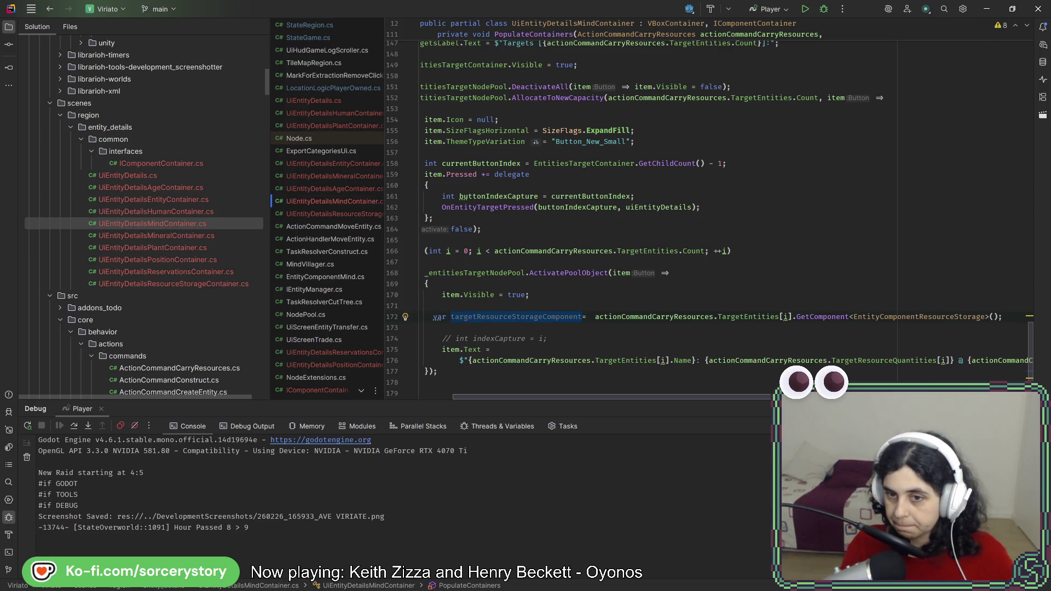
pyautogui.hscroll(5, 732, 362)
pyautogui.write(', {targetResourceStorageComponent.re')
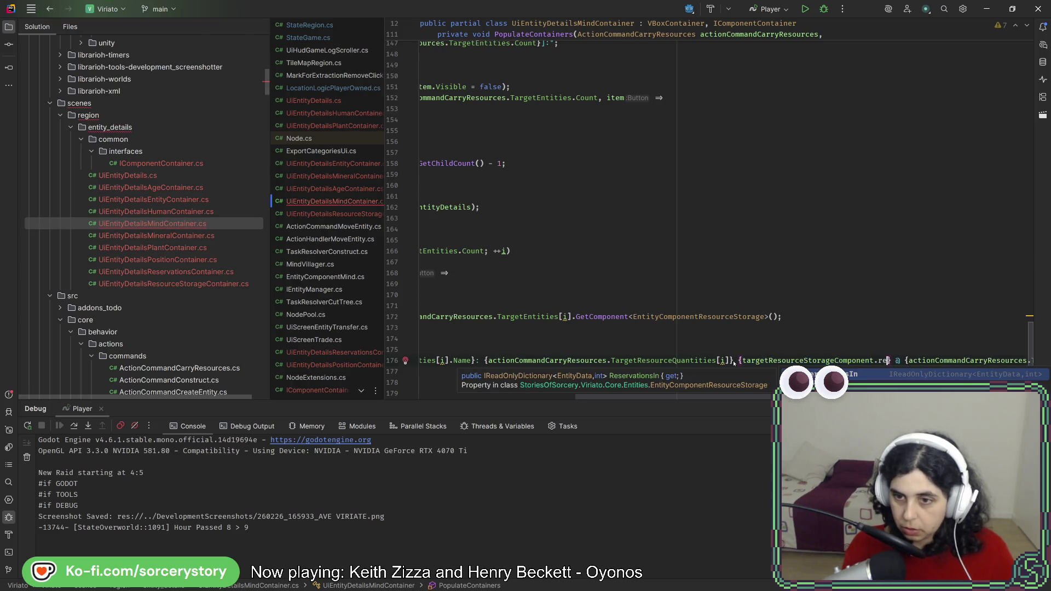
pyautogui.press('Return')
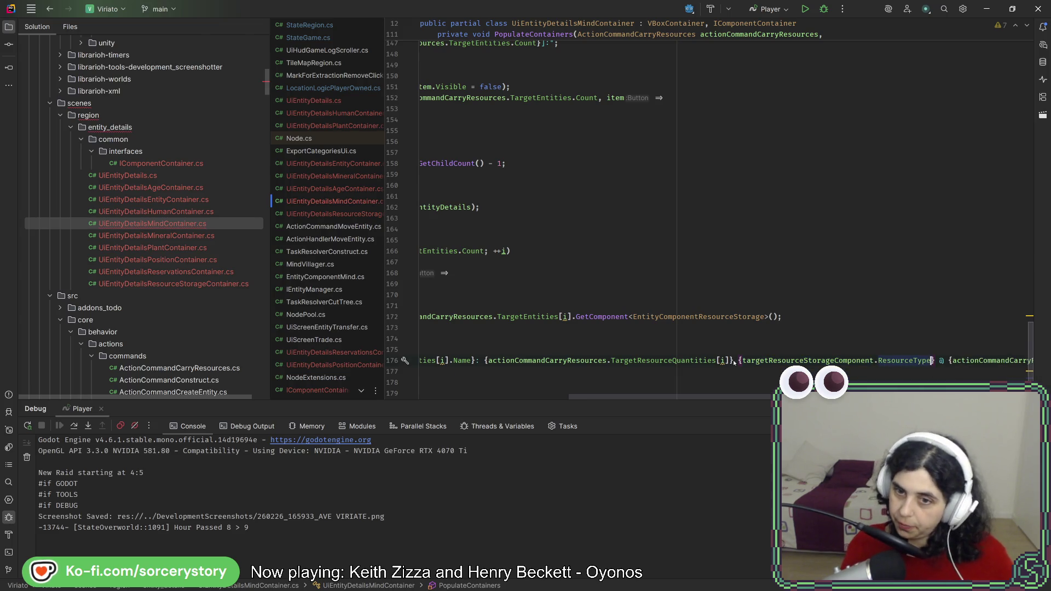
pyautogui.hscroll(-5, 609, 402)
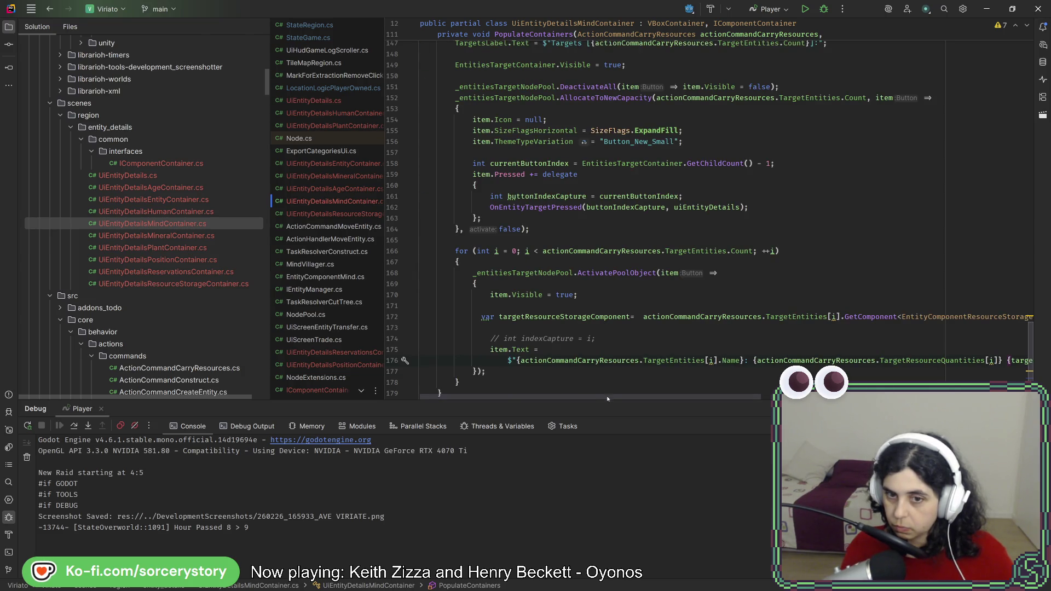
# Copy the storage component declaration into the origin loop and rename it originResourceStorageComponent
pyautogui.hscroll(5, 607, 399)
pyautogui.click(767, 327)
pyautogui.moveTo(768, 328); pyautogui.dragTo(773, 306)
pyautogui.moveTo(713, 406); pyautogui.dragTo(516, 400)
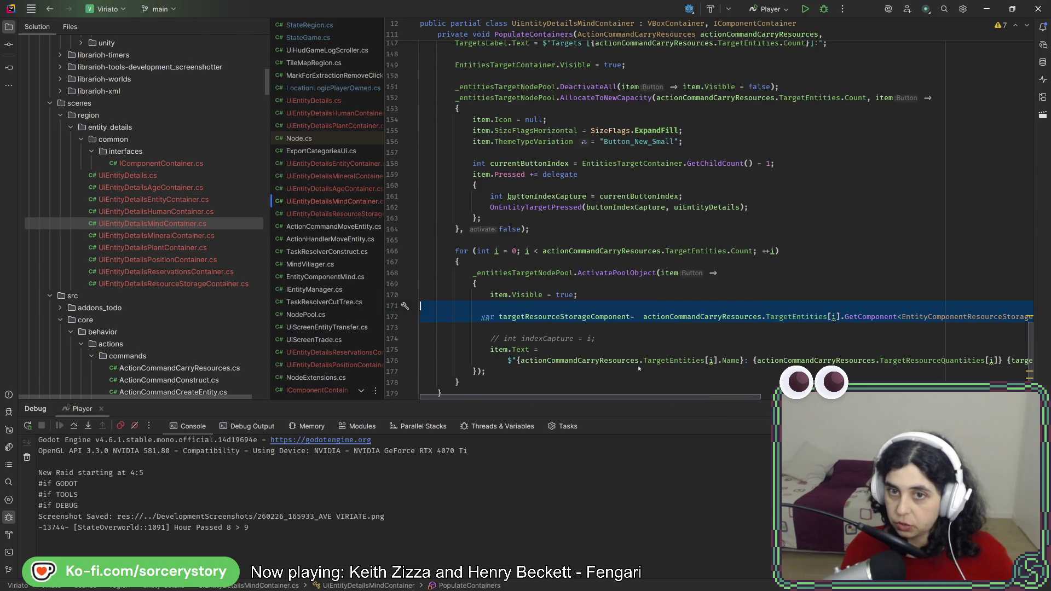
pyautogui.scroll(3, 638, 367)
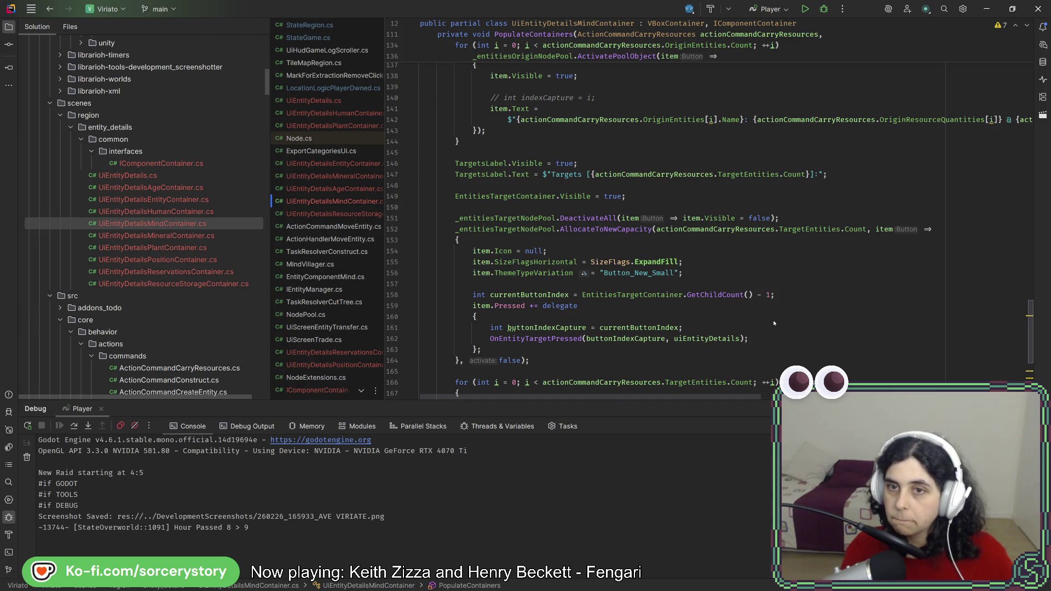
pyautogui.scroll(-4, 783, 312)
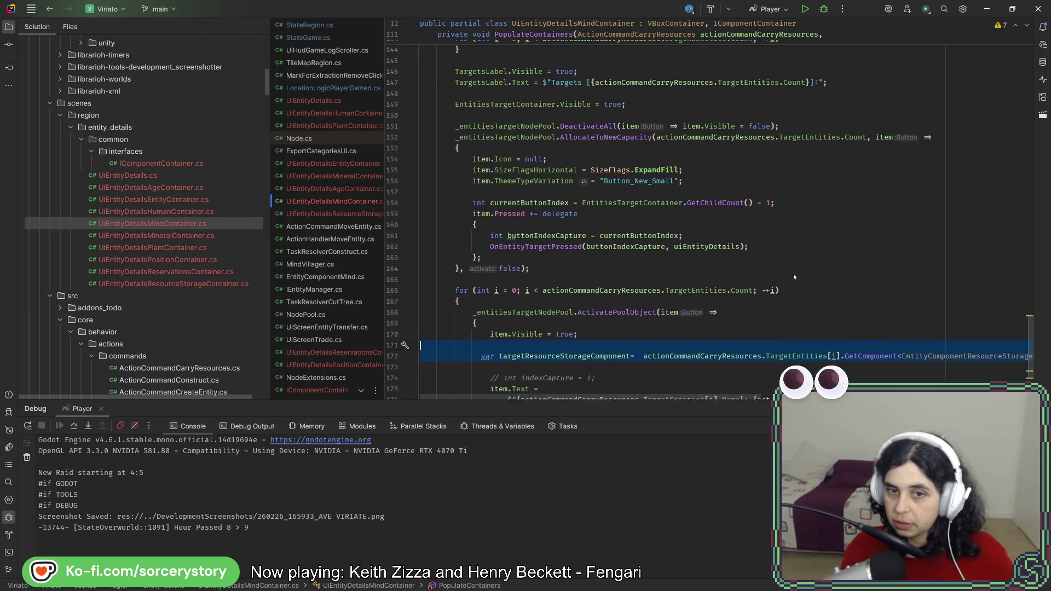
pyautogui.scroll(8, 799, 273)
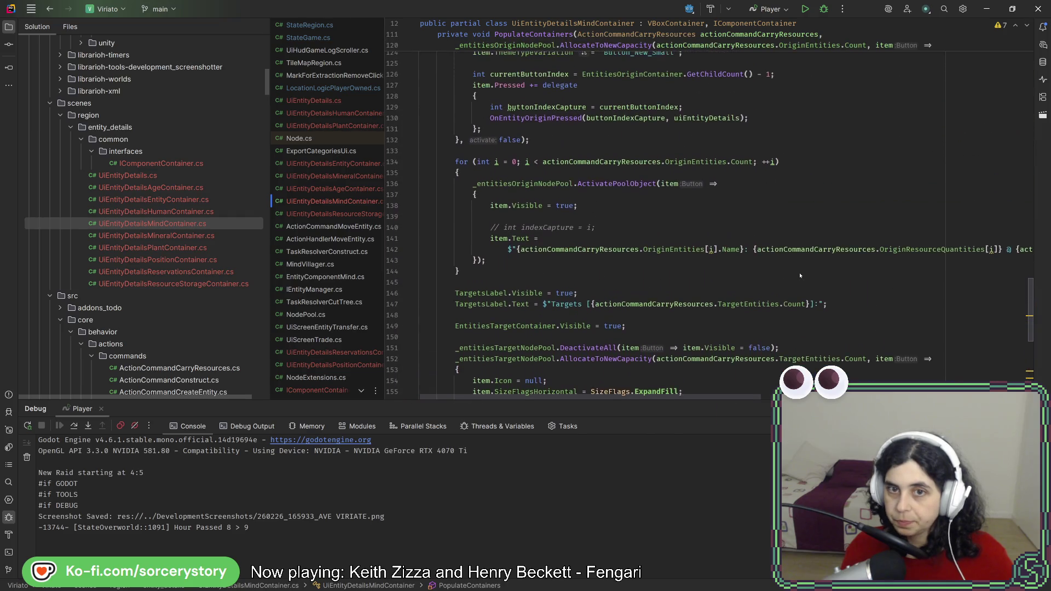
pyautogui.write('var targetResourceStorageComponent=  actionCommandCarryResources.TargetEntities[i].GetComponent<EntityComponentResourceStorage>();')
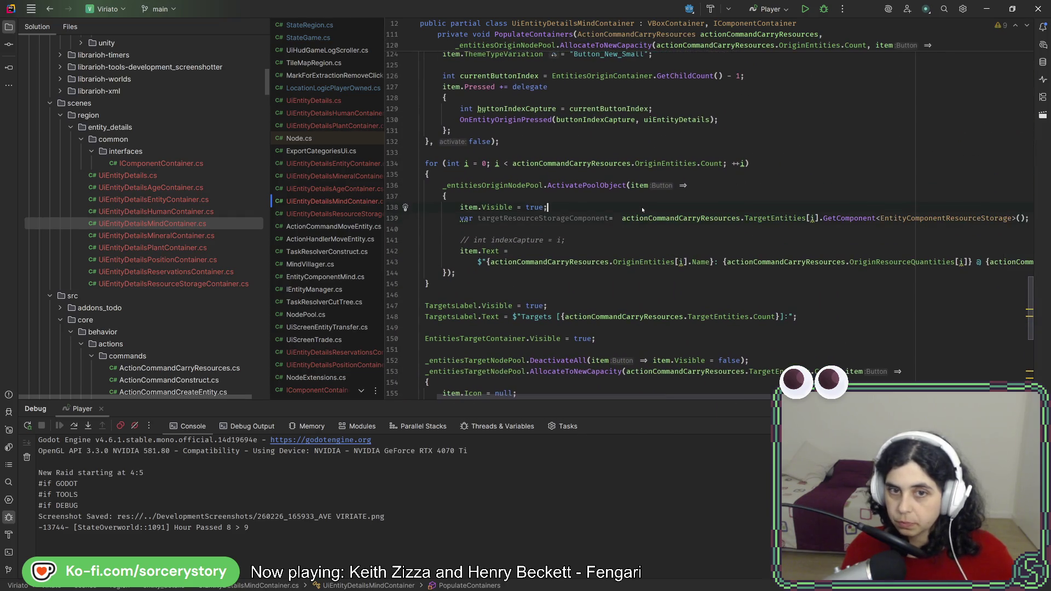
pyautogui.hotkey('ctrl', 'alt', 'Return')
pyautogui.click(481, 230)
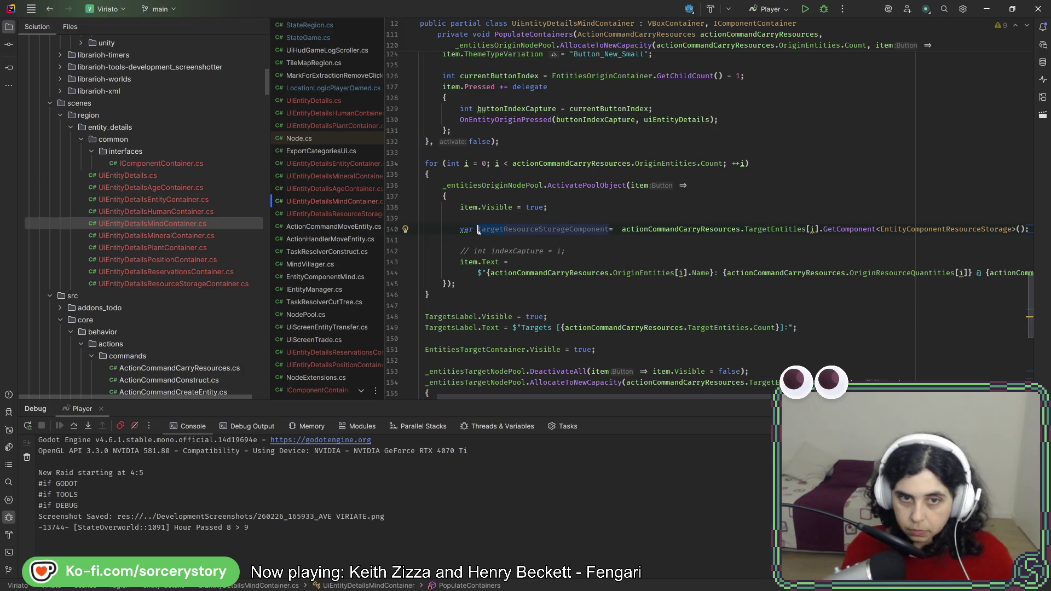
pyautogui.hotkey('ctrl', 'Delete')
pyautogui.write('origin')
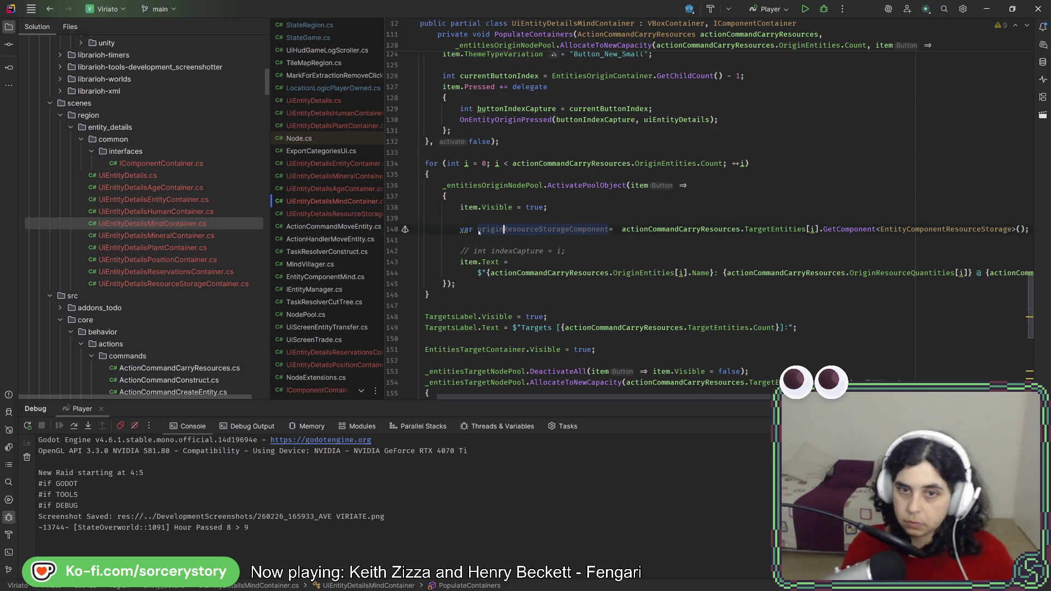
# Add {originResourceStorageComponent.ResourceType} to the origin item.Text and make var explicitly EntityComponentResourceStorage
pyautogui.hscroll(4, 760, 399)
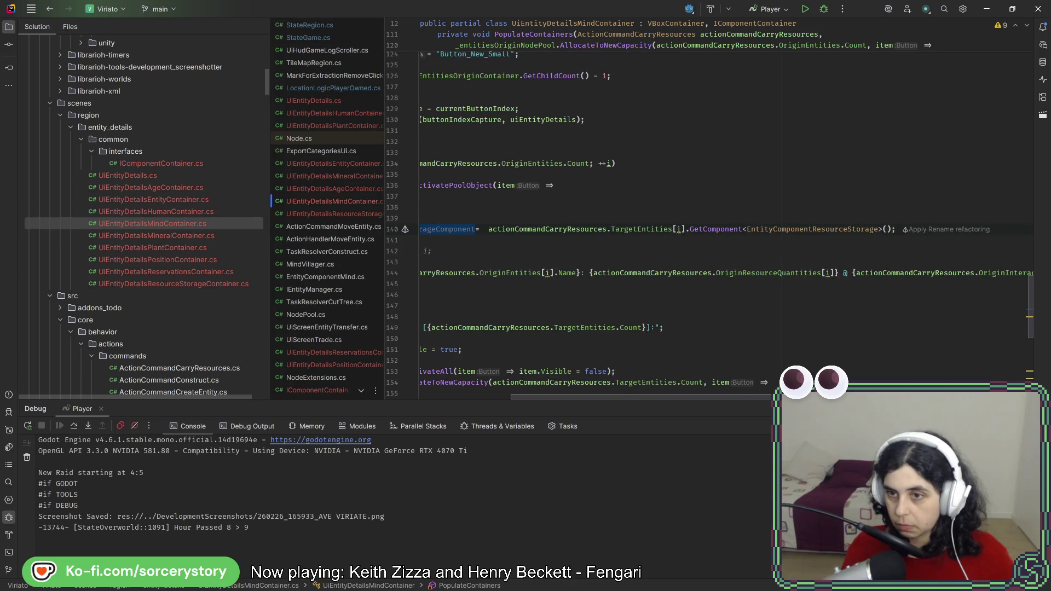
pyautogui.click(836, 272)
pyautogui.write('originResourceStorageComponent.')
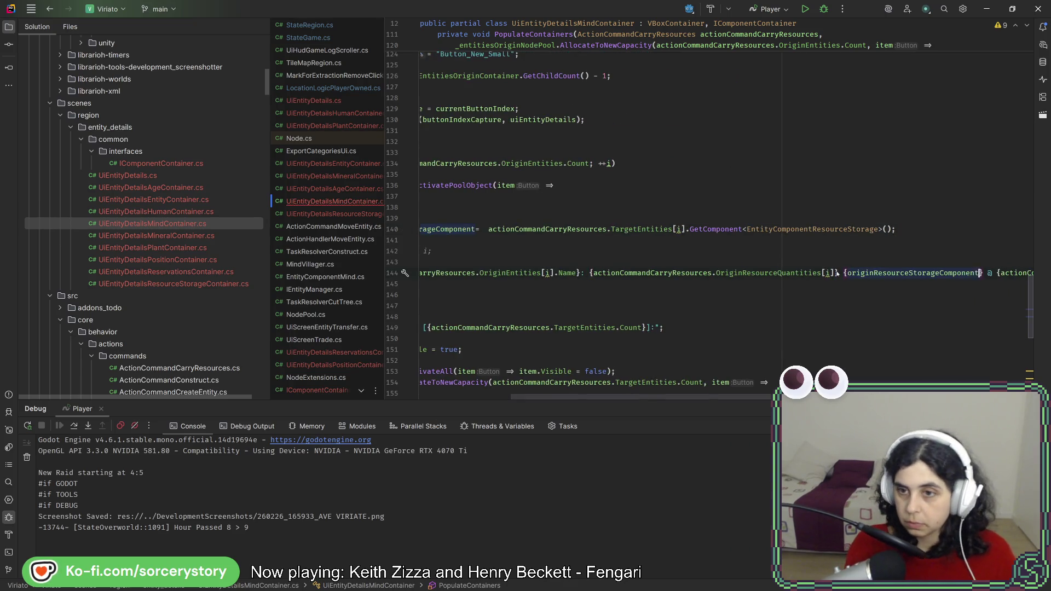
pyautogui.write('.ResourceType')
pyautogui.press('Return')
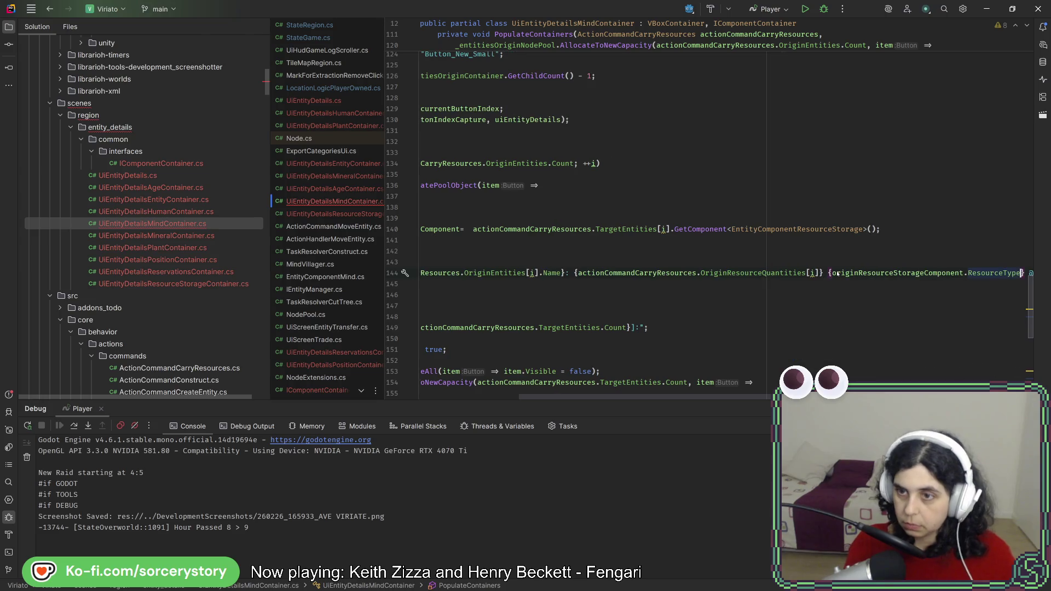
pyautogui.hscroll(5, 712, 397)
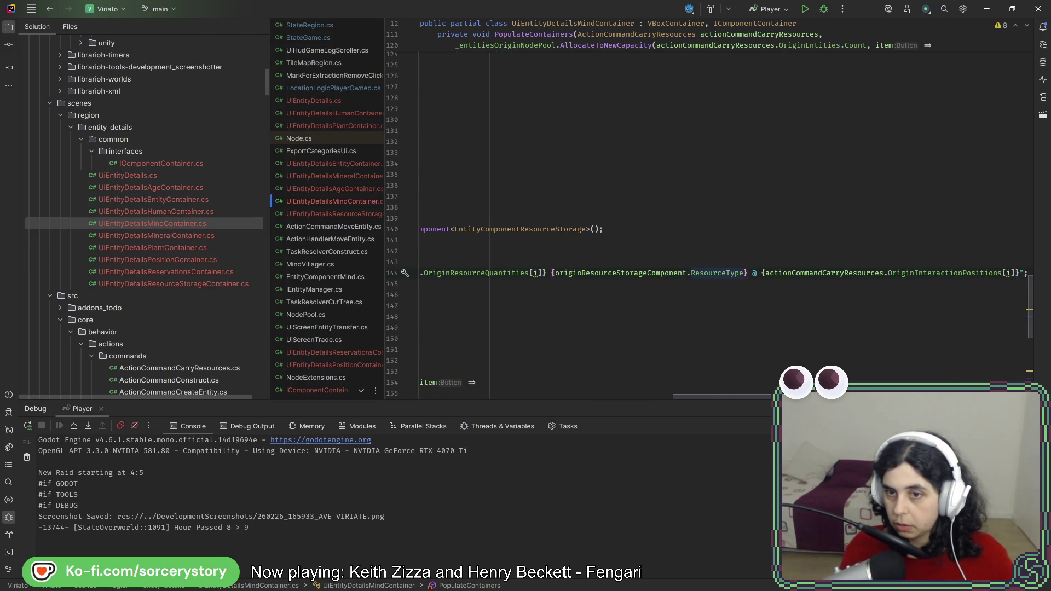
pyautogui.hscroll(-7, 673, 396)
pyautogui.hotkey('ctrl', 'alt', 'l')
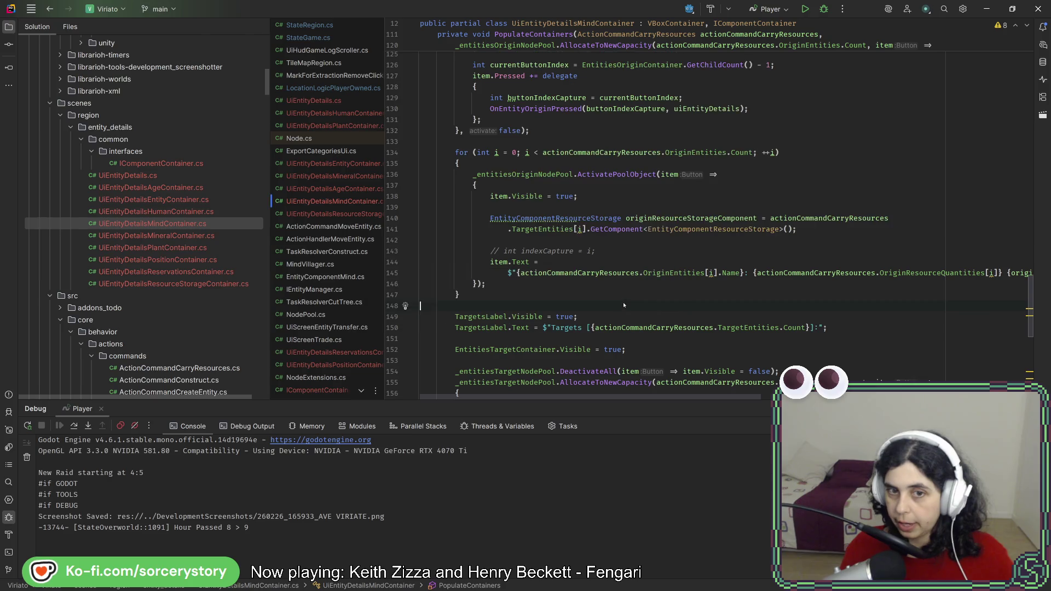
pyautogui.scroll(-10, 698, 272)
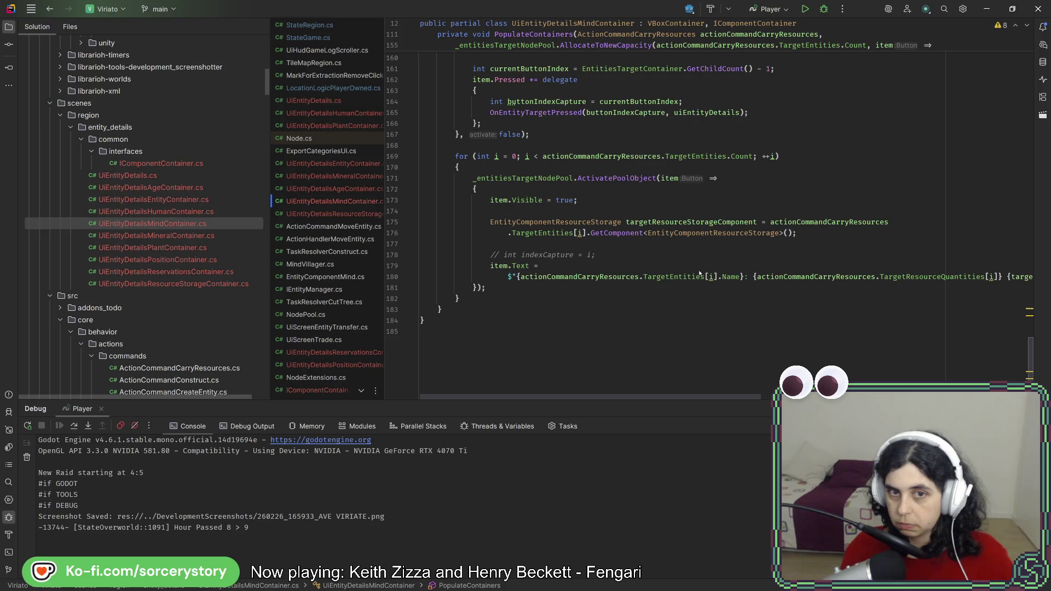
# Switch to Godot, build the .NET project, and run the game
pyautogui.hotkey('alt', 'Tab')
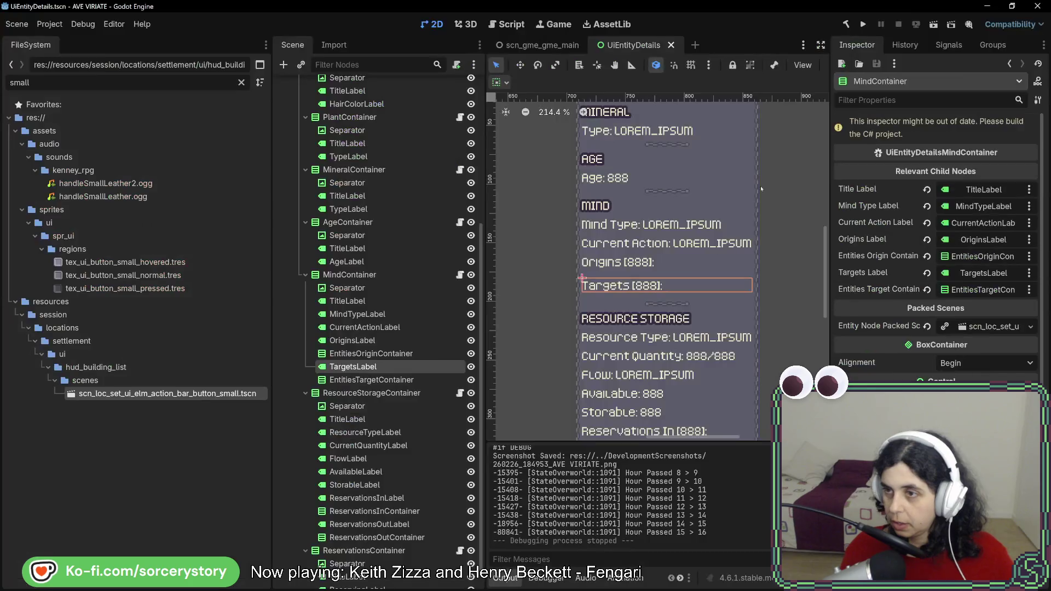
pyautogui.click(847, 24)
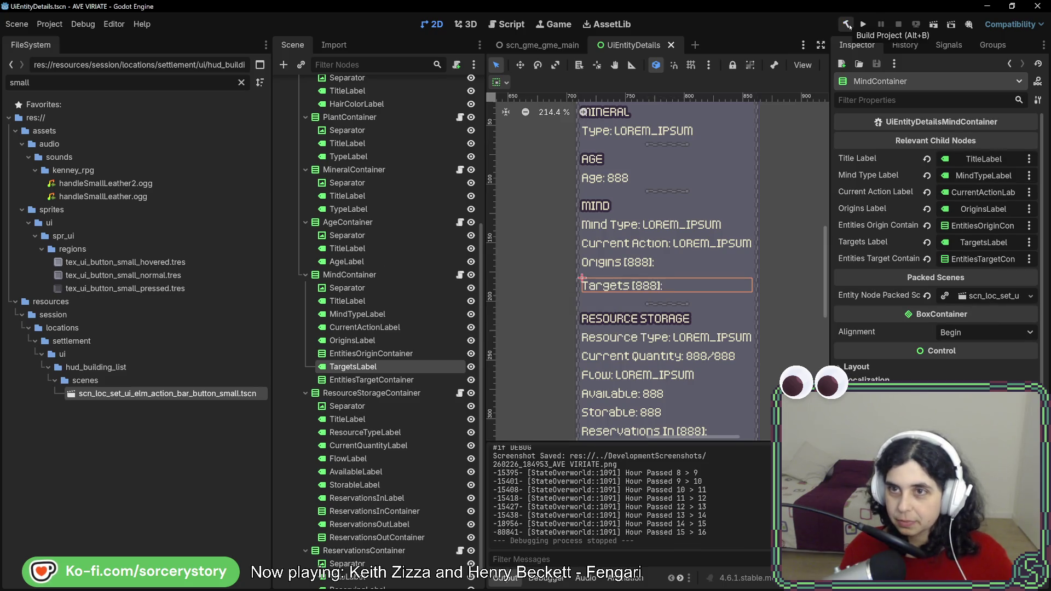
pyautogui.click(869, 24)
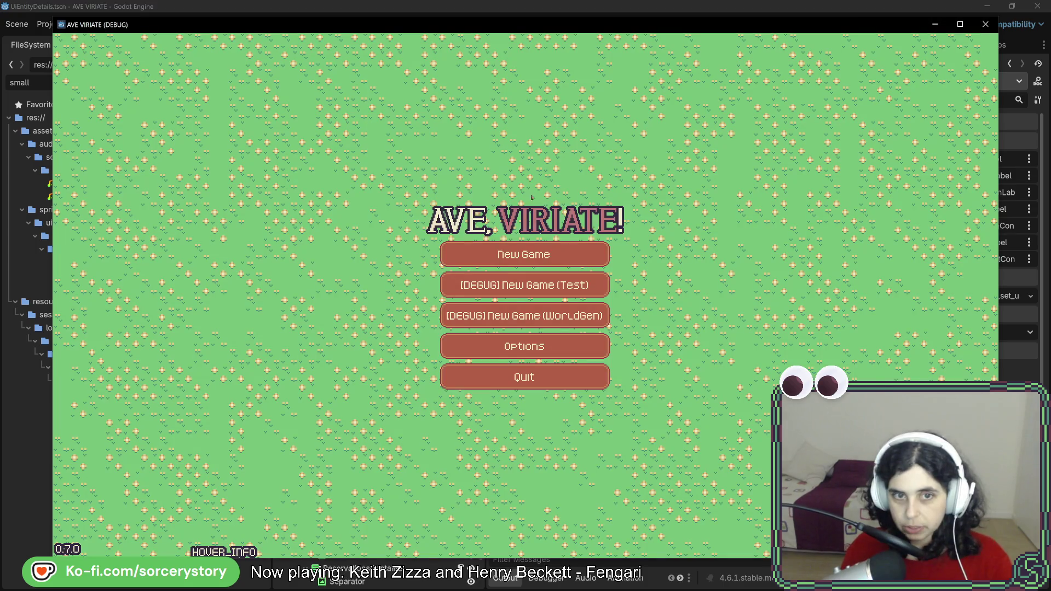
# Start a new game, enter the settlement, and inspect a grass plant and an oak tree
pyautogui.click(591, 268)
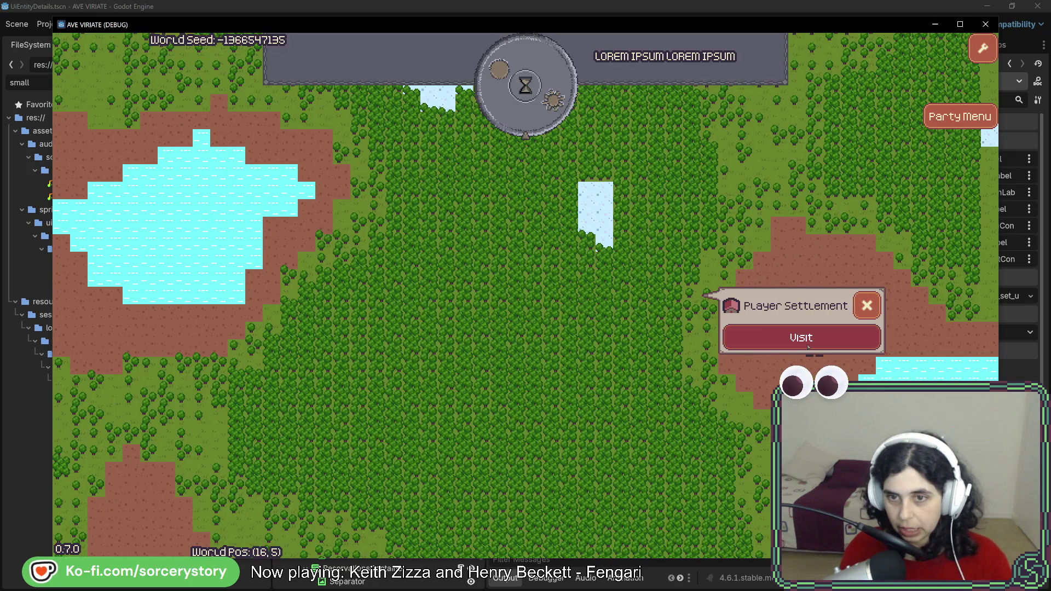
pyautogui.click(808, 346)
pyautogui.click(541, 524)
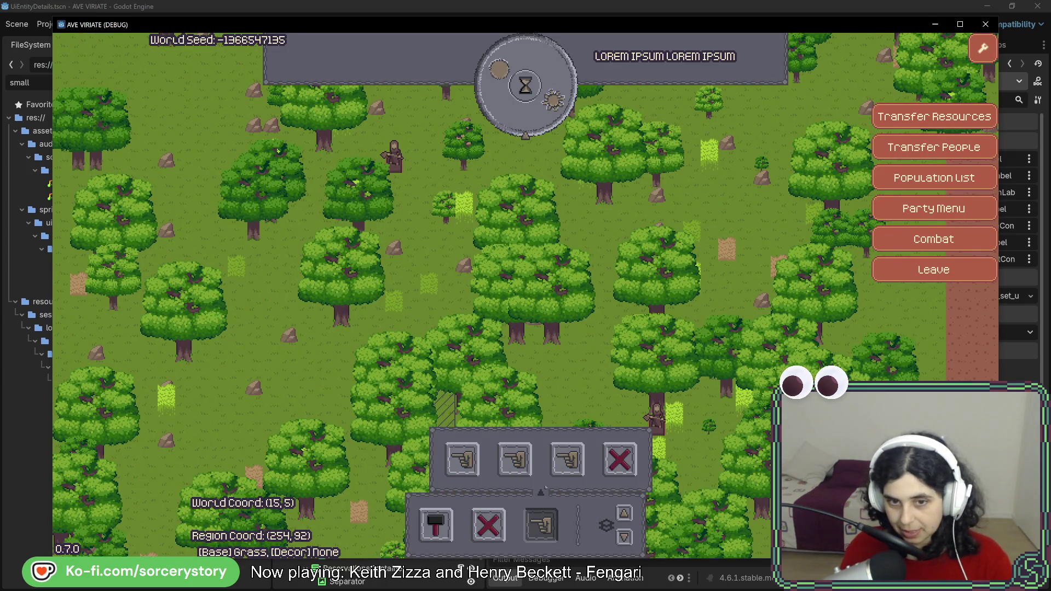
pyautogui.click(466, 218)
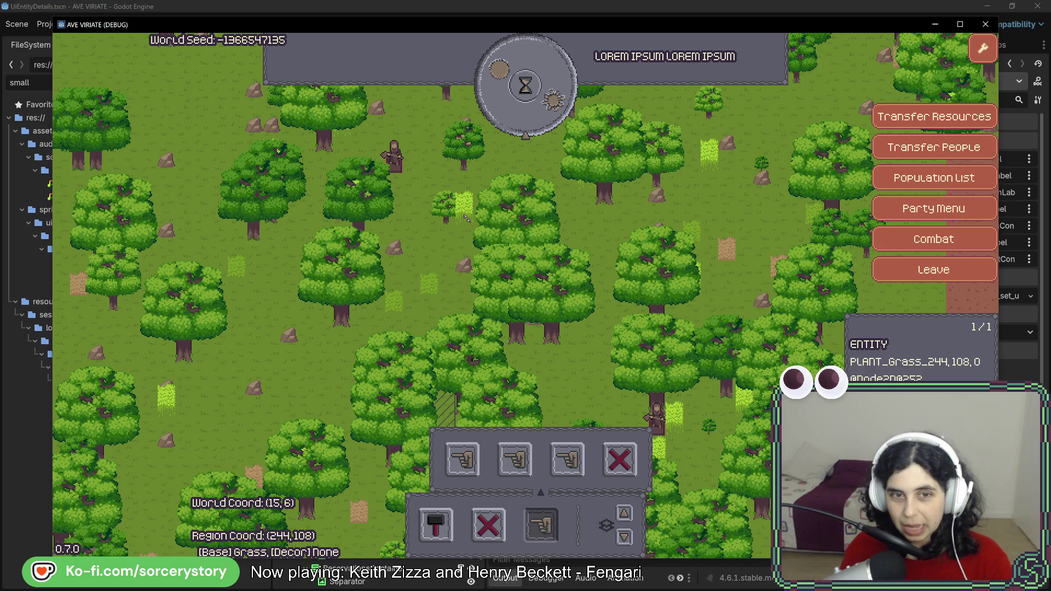
pyautogui.click(502, 327)
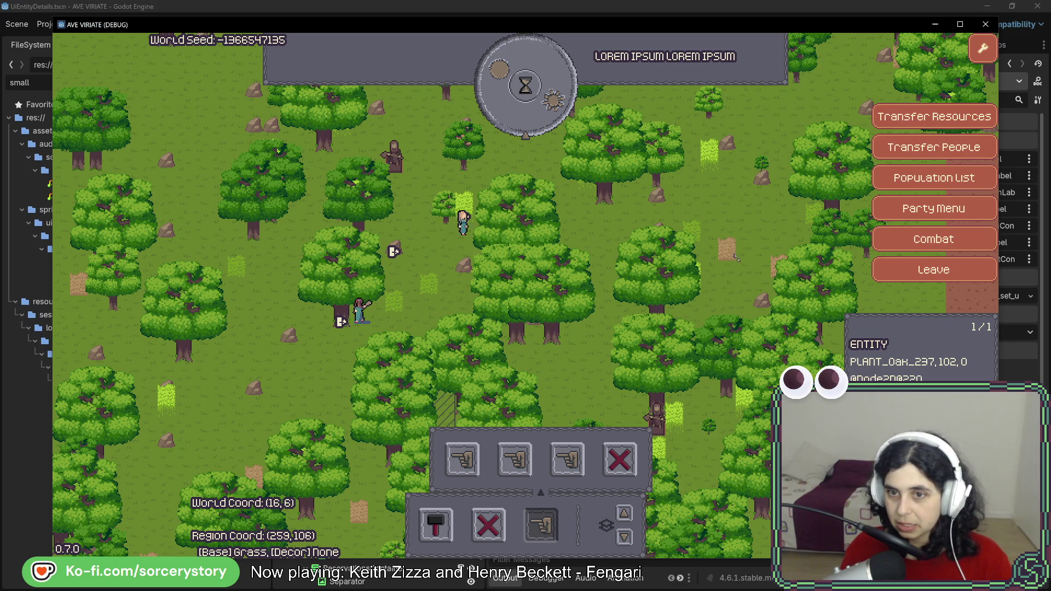
# Pan the forest map around with WASD to locate the villagers
pyautogui.press('s')
pyautogui.press('a')
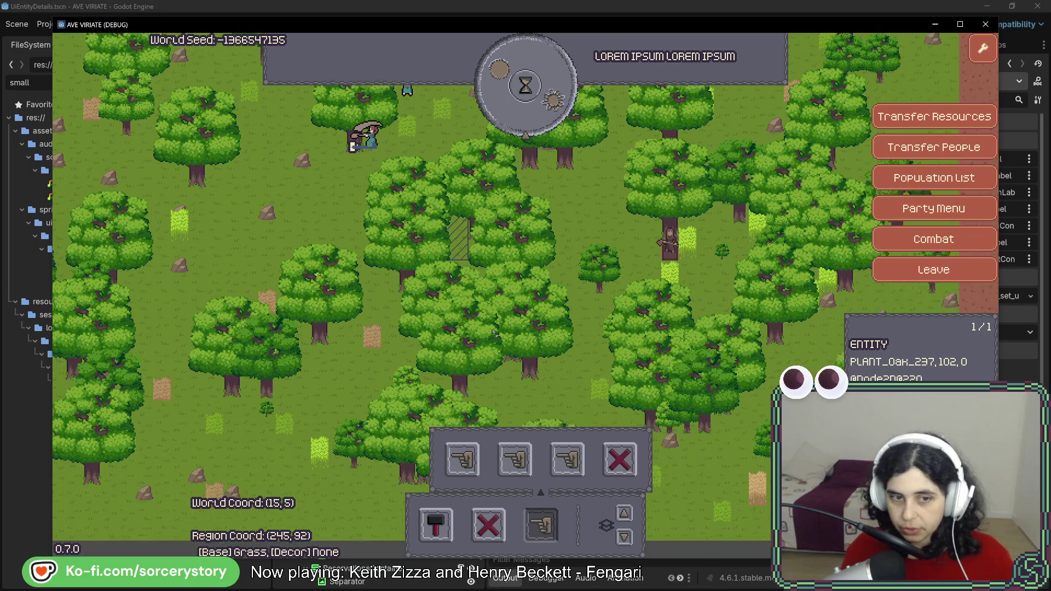
pyautogui.press('d')
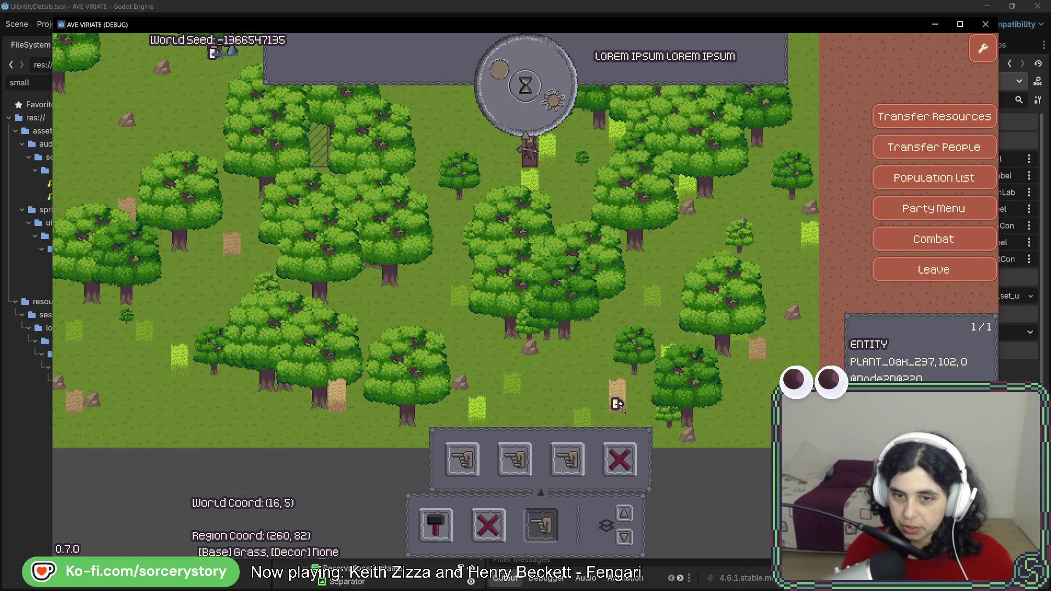
pyautogui.press('w')
pyautogui.press('a')
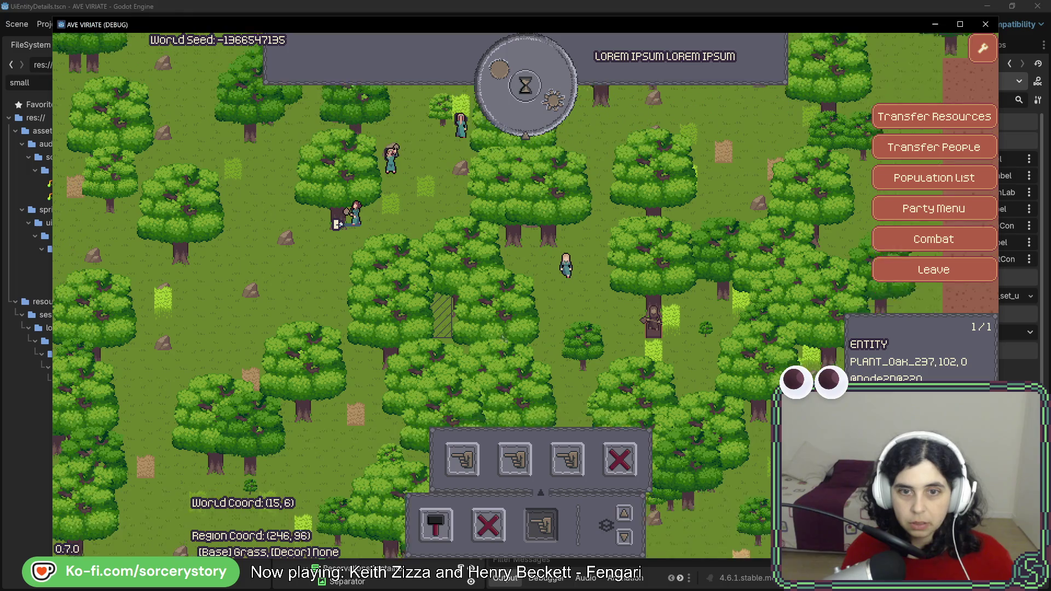
pyautogui.press('w')
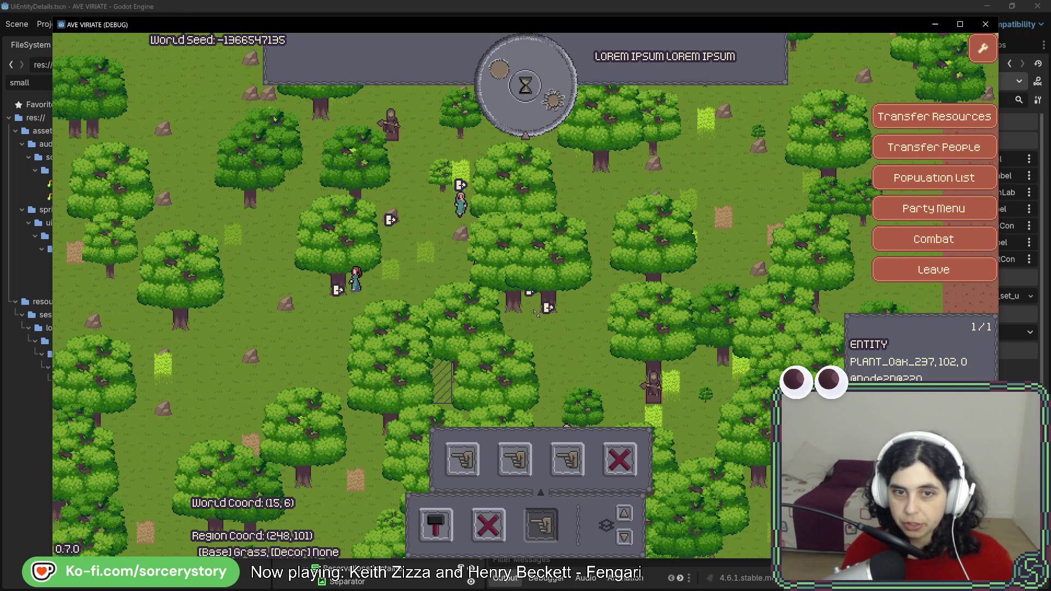
pyautogui.press('w')
pyautogui.press('a')
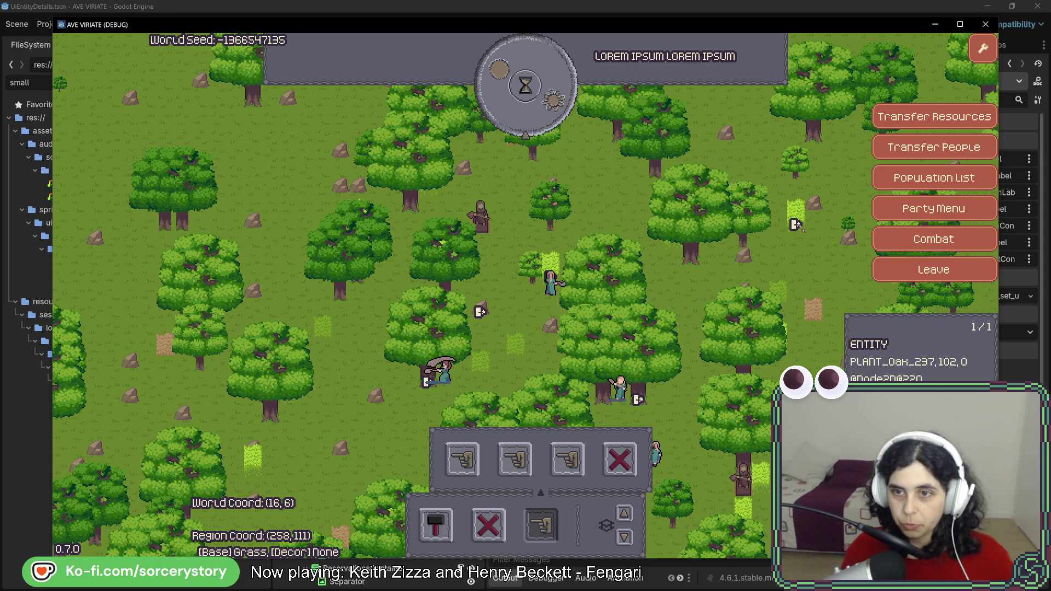
pyautogui.press('a')
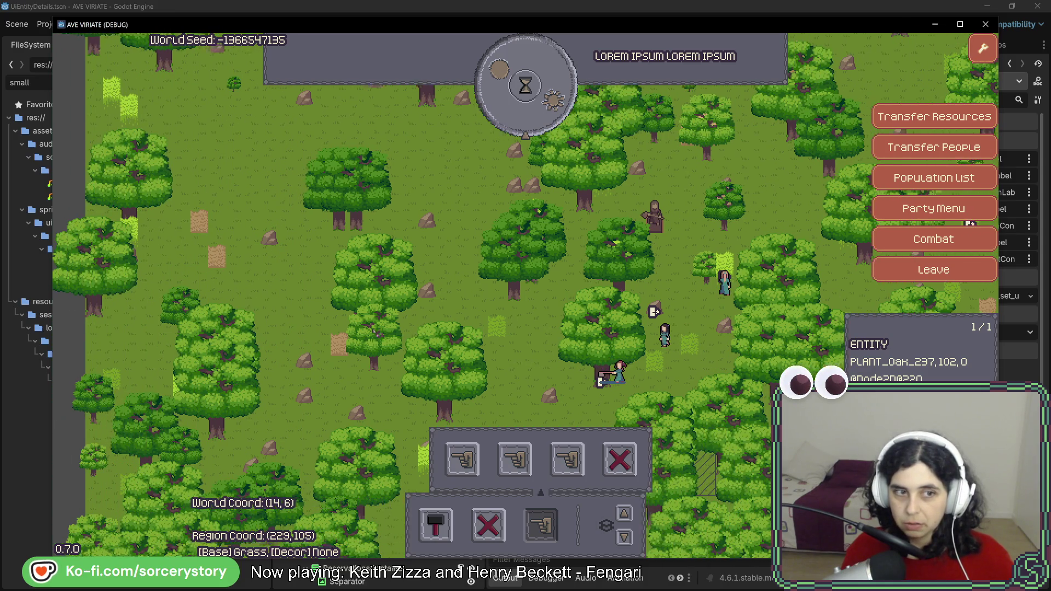
pyautogui.press('w')
pyautogui.press('a')
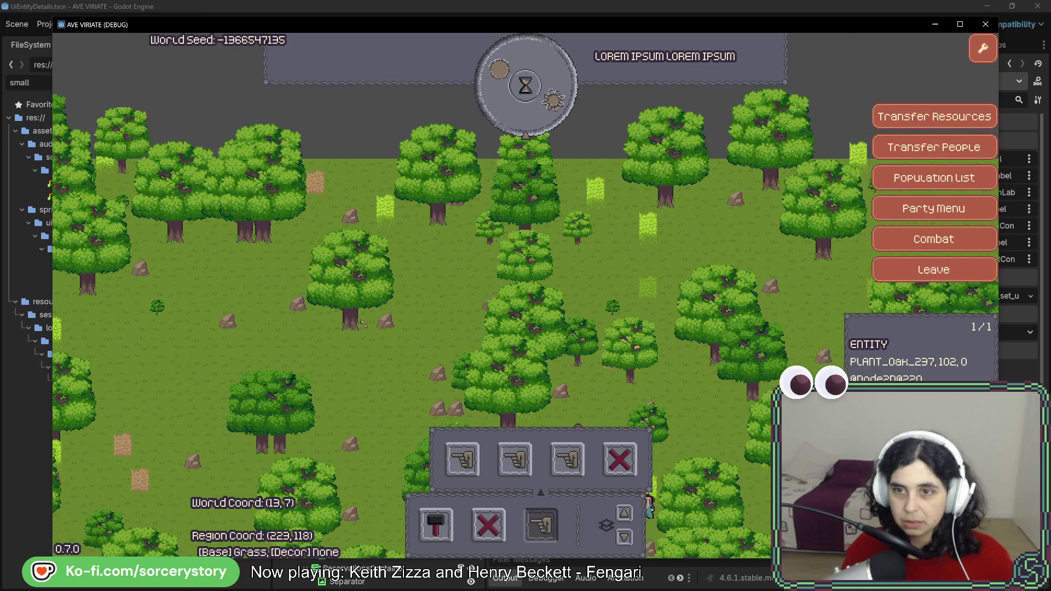
pyautogui.press('d')
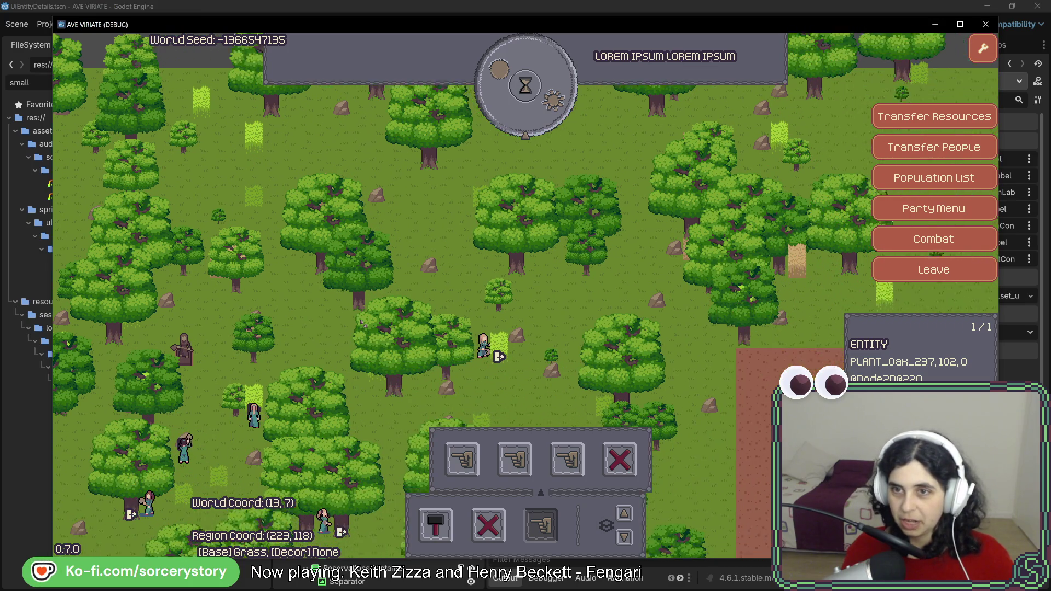
pyautogui.press('d')
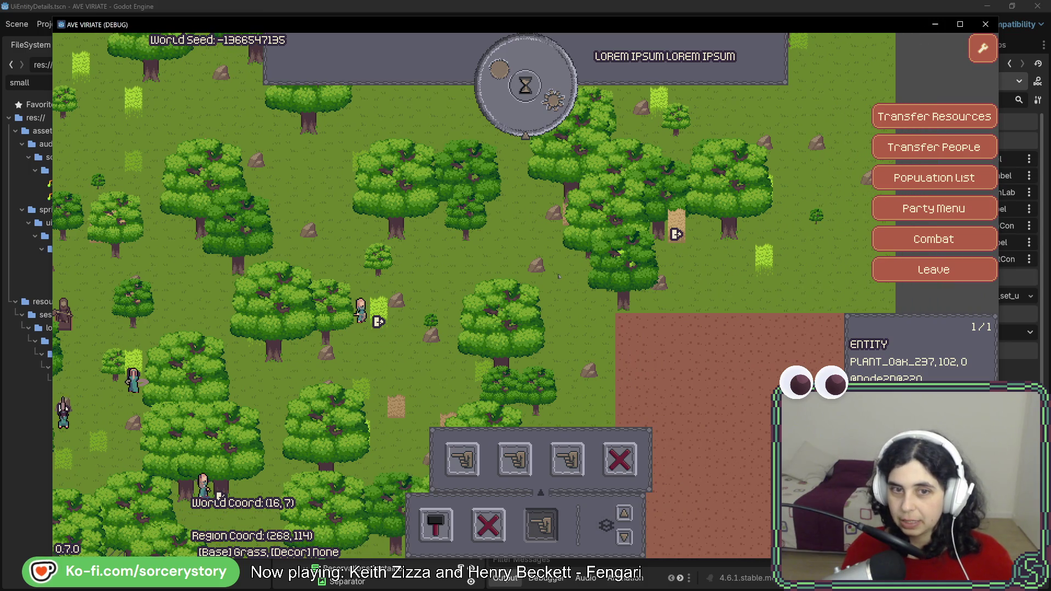
pyautogui.press('a')
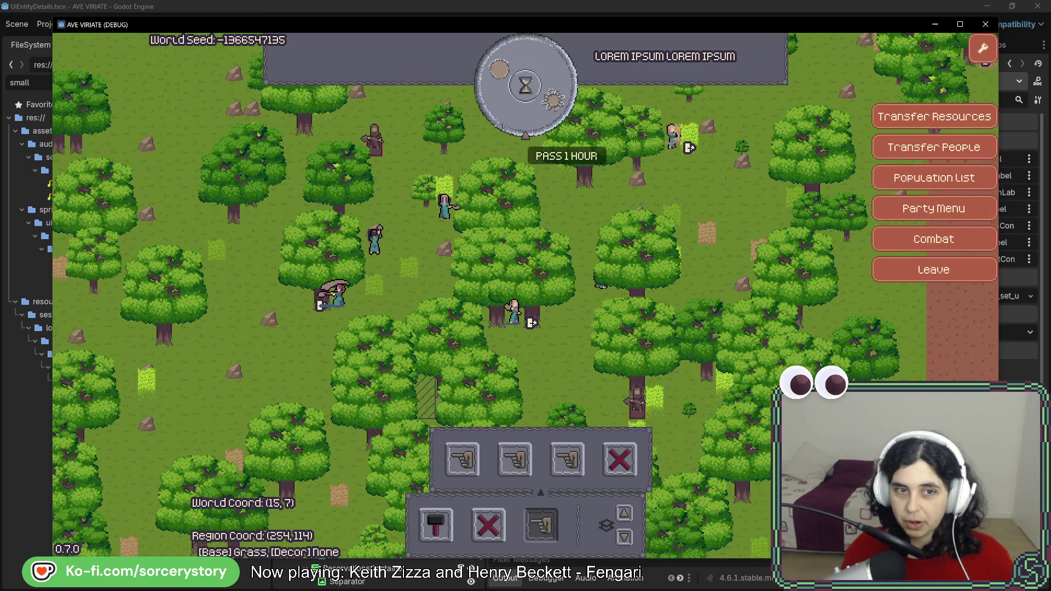
# Pass an hour and open a carrying villager's empty origin slot, triggering the index error
pyautogui.click(523, 85)
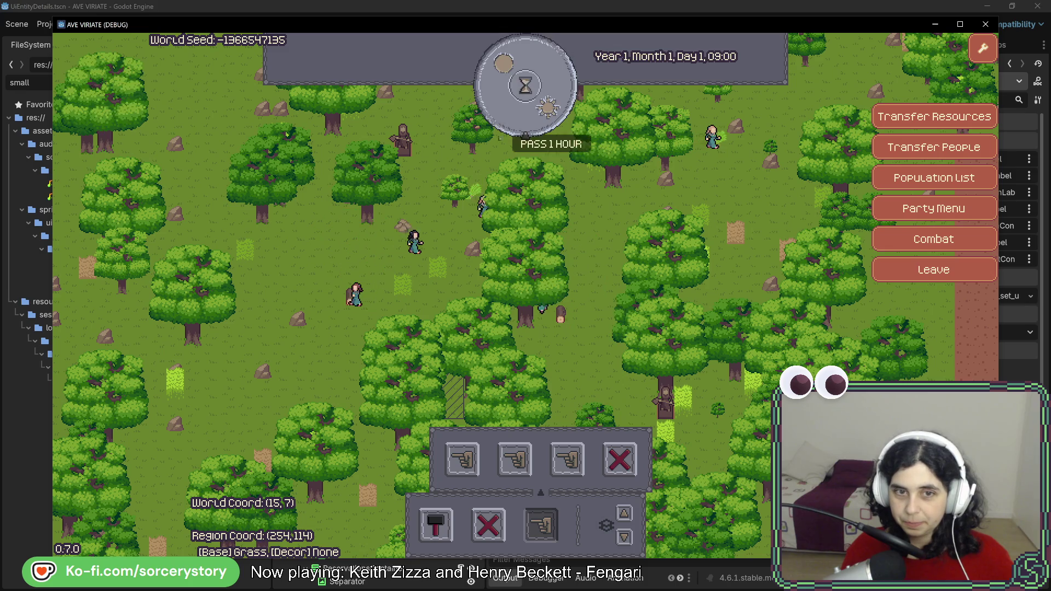
pyautogui.click(381, 279)
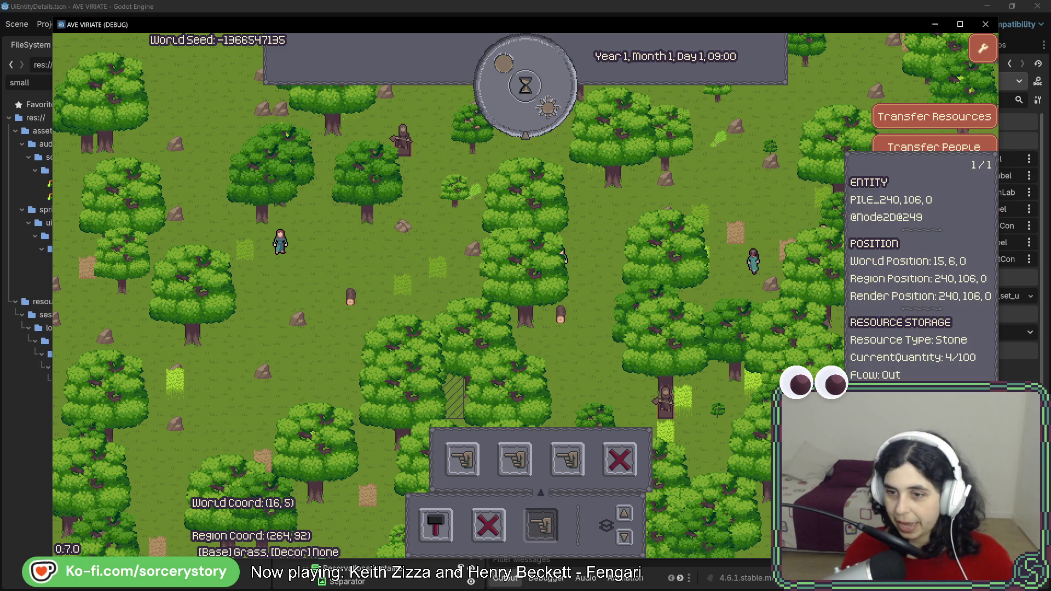
pyautogui.click(769, 259)
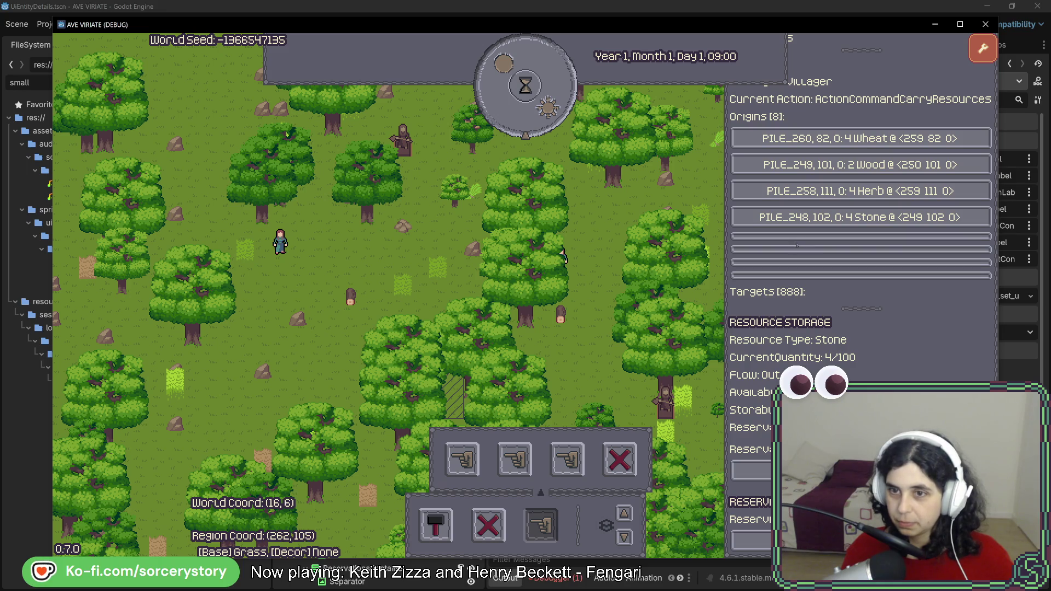
pyautogui.click(807, 276)
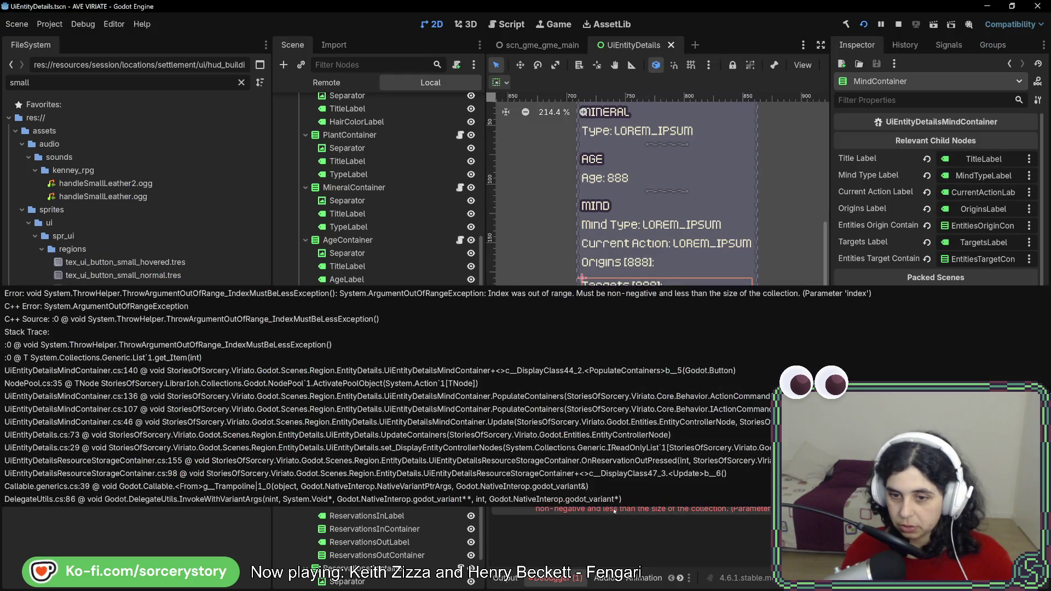
pyautogui.press('F5')
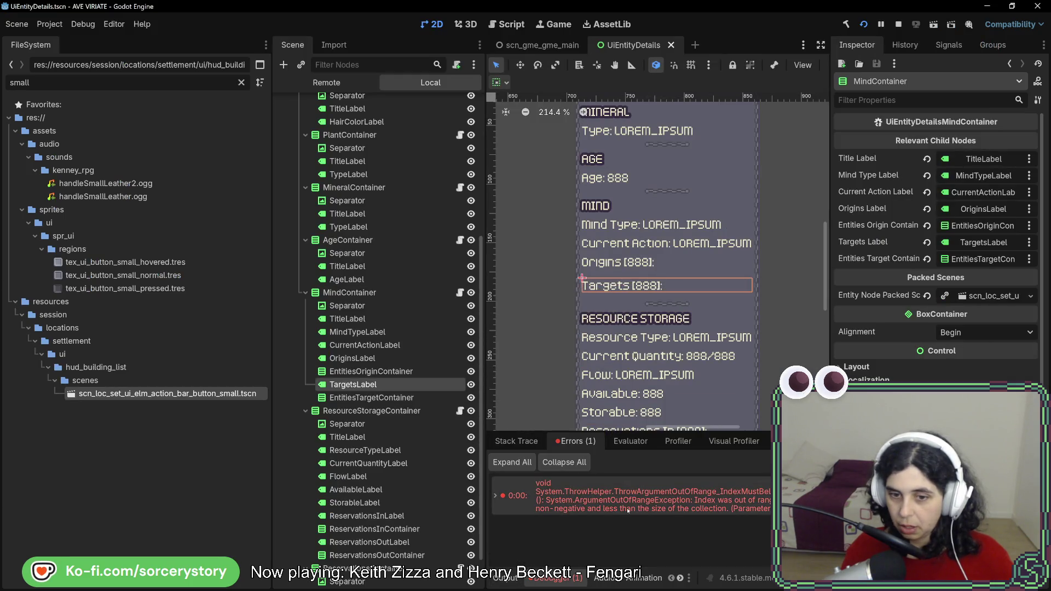
pyautogui.hotkey('alt', 'Tab')
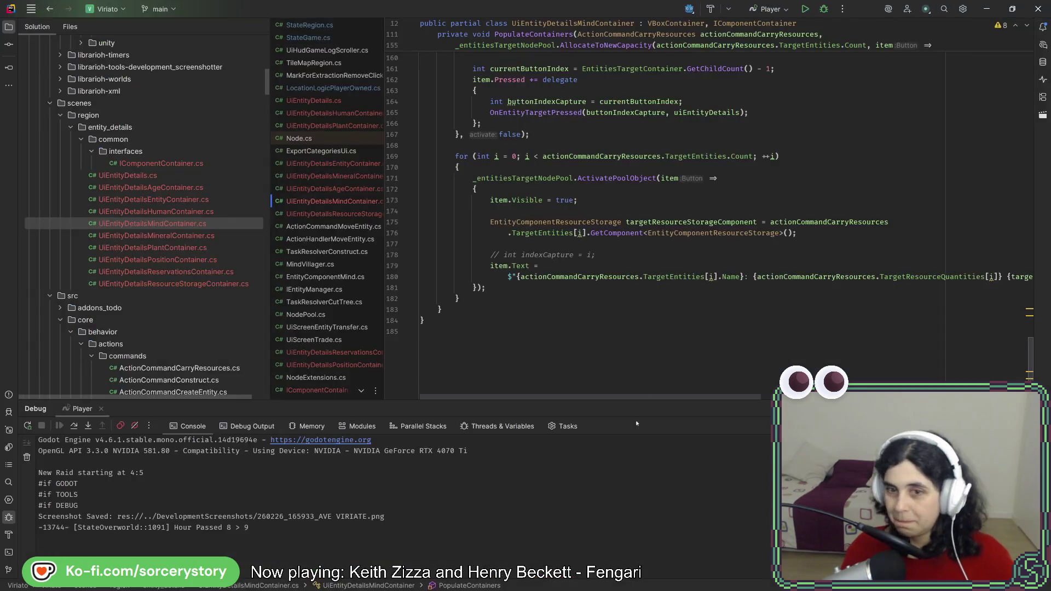
# Change TargetEntities[i] to OriginEntities[i] on line 141 and rerun the project
pyautogui.scroll(10, 687, 347)
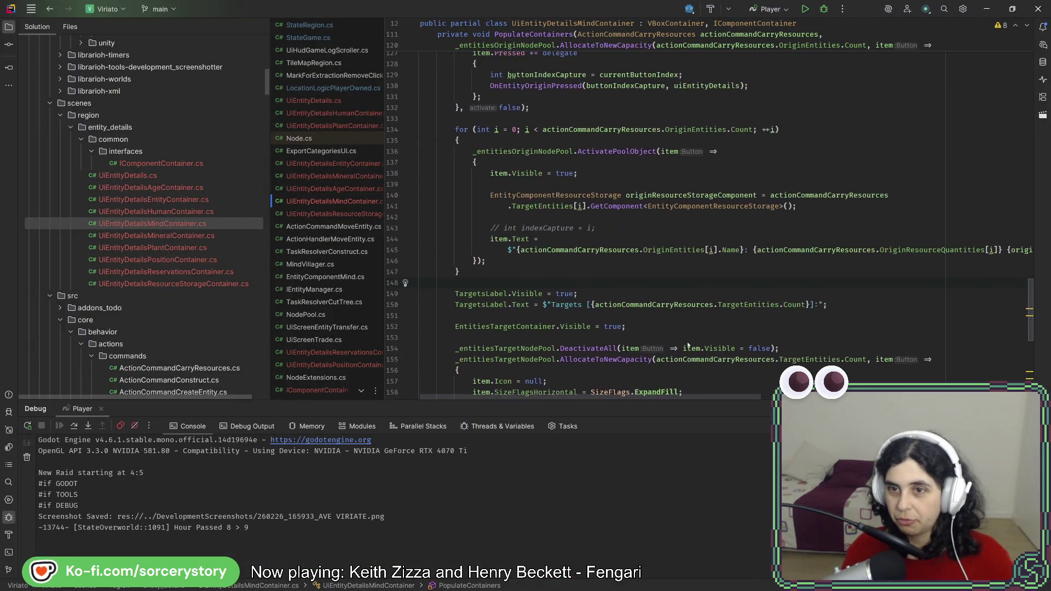
pyautogui.scroll(1, 687, 345)
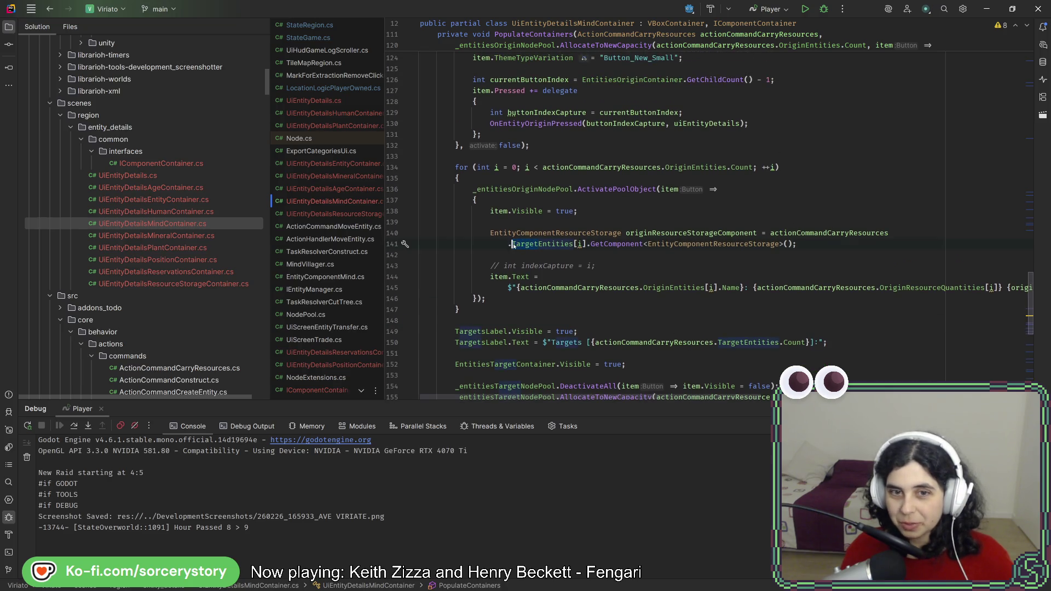
pyautogui.write('Origin')
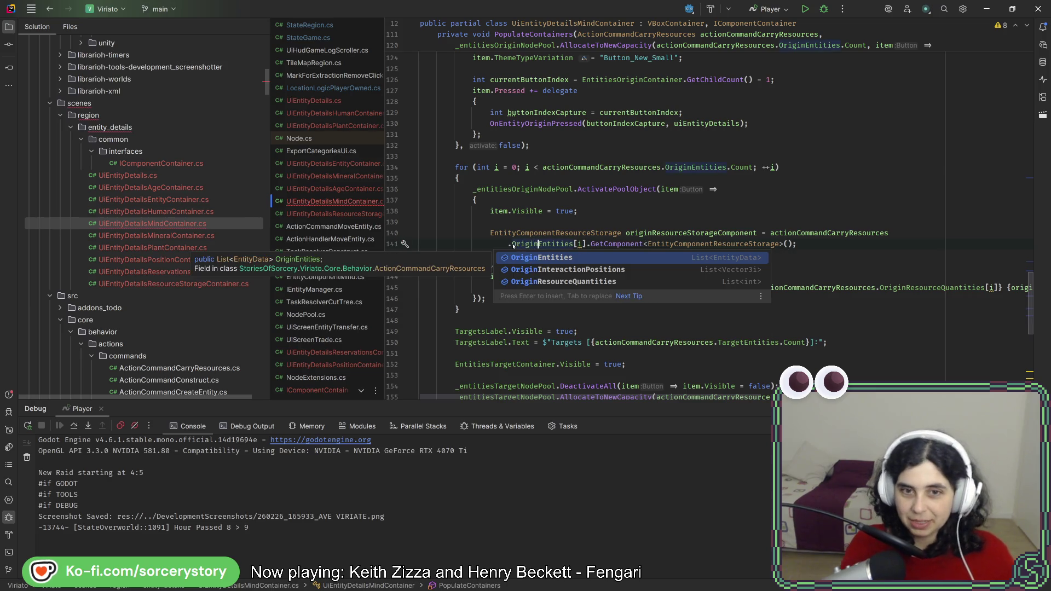
pyautogui.press('Tab')
pyautogui.press('Right')
pyautogui.press('Right')
pyautogui.press('Right')
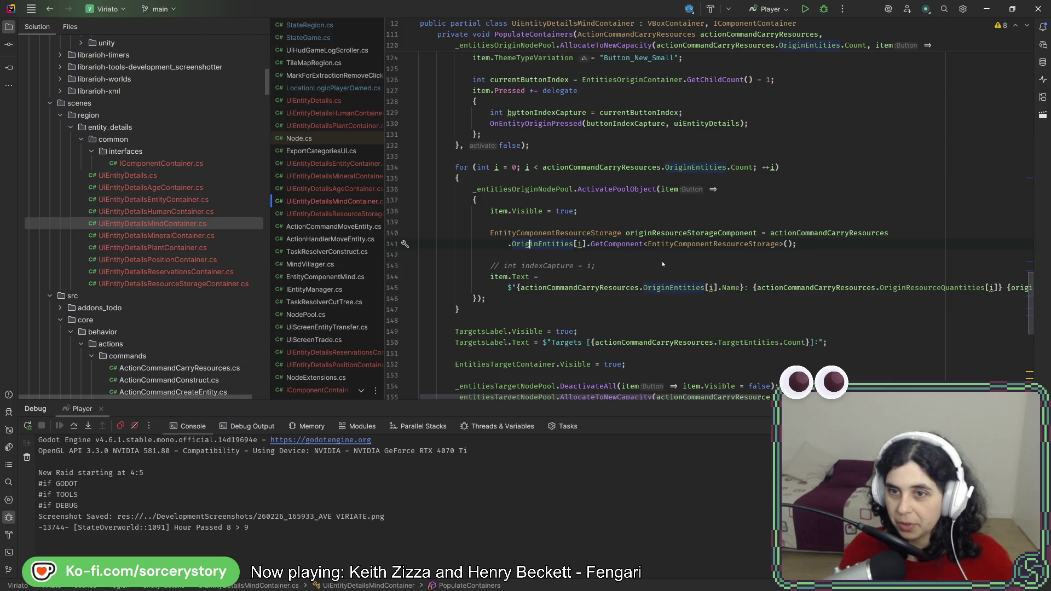
pyautogui.hotkey('alt', 'Tab')
pyautogui.hotkey('alt', 'Tab')
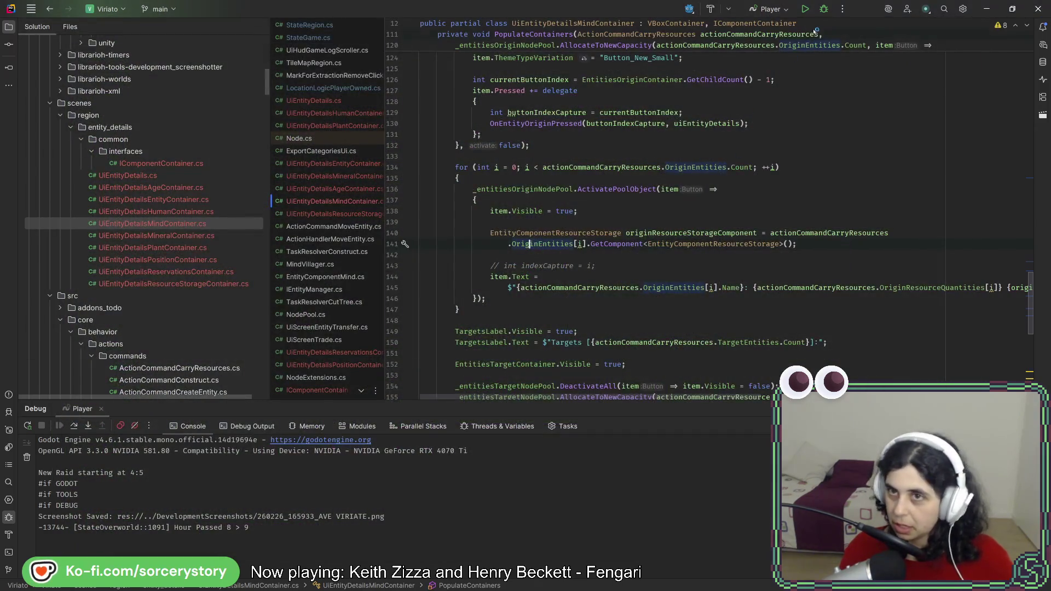
pyautogui.hotkey('alt', 'Tab')
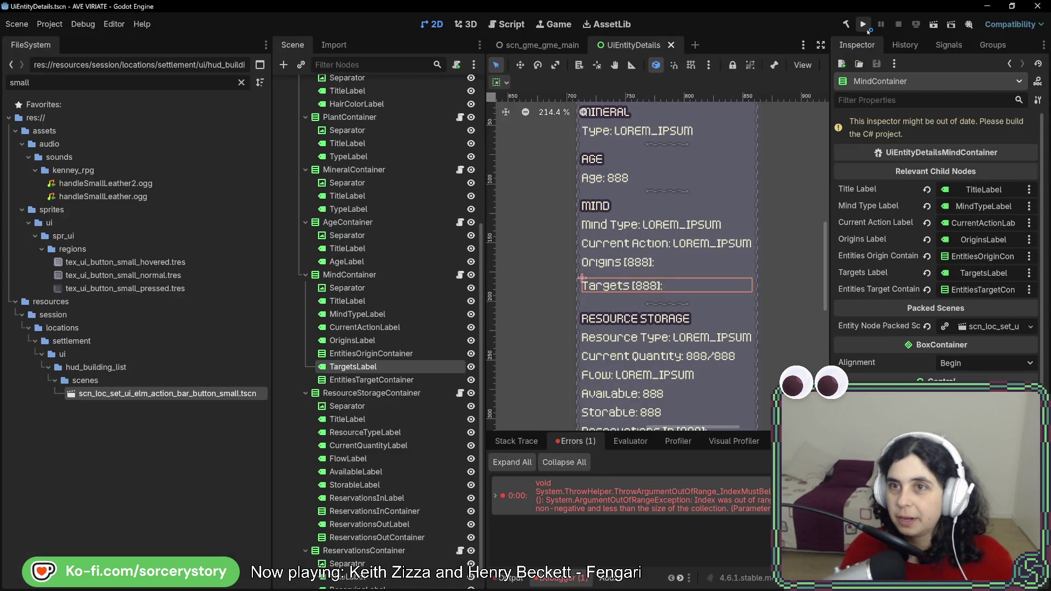
pyautogui.click(866, 27)
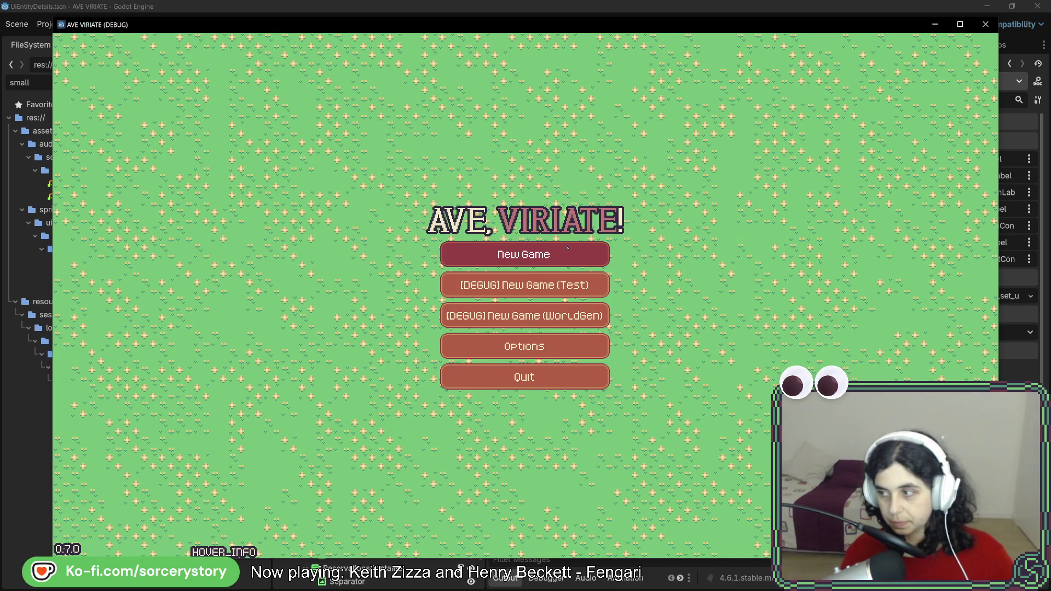
# Start a new game, inspect the wheat pile, move the game window aside, and open a carrying villager's details
pyautogui.click(567, 247)
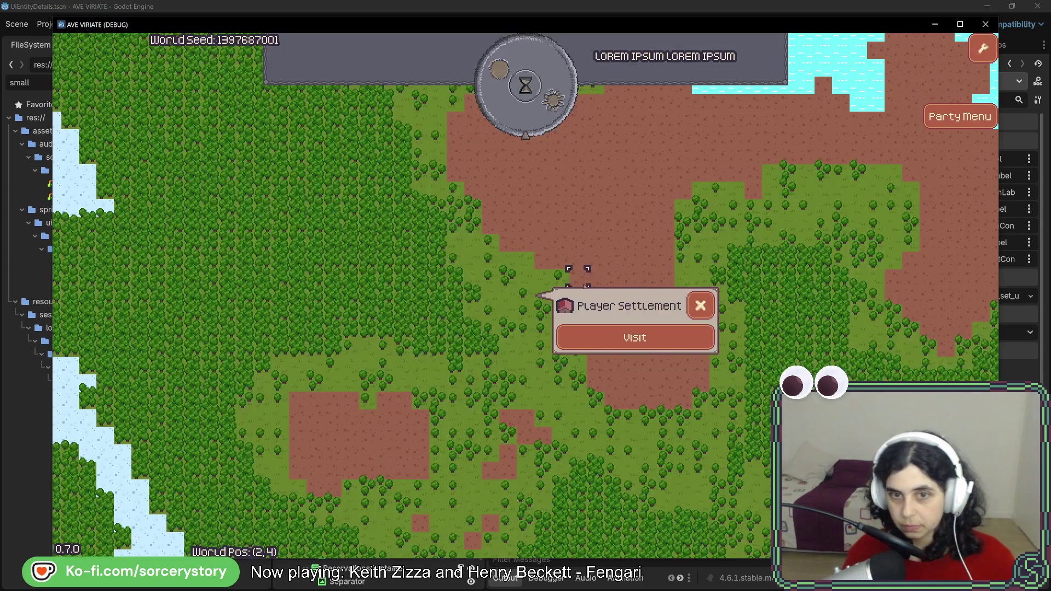
pyautogui.click(634, 335)
pyautogui.click(541, 524)
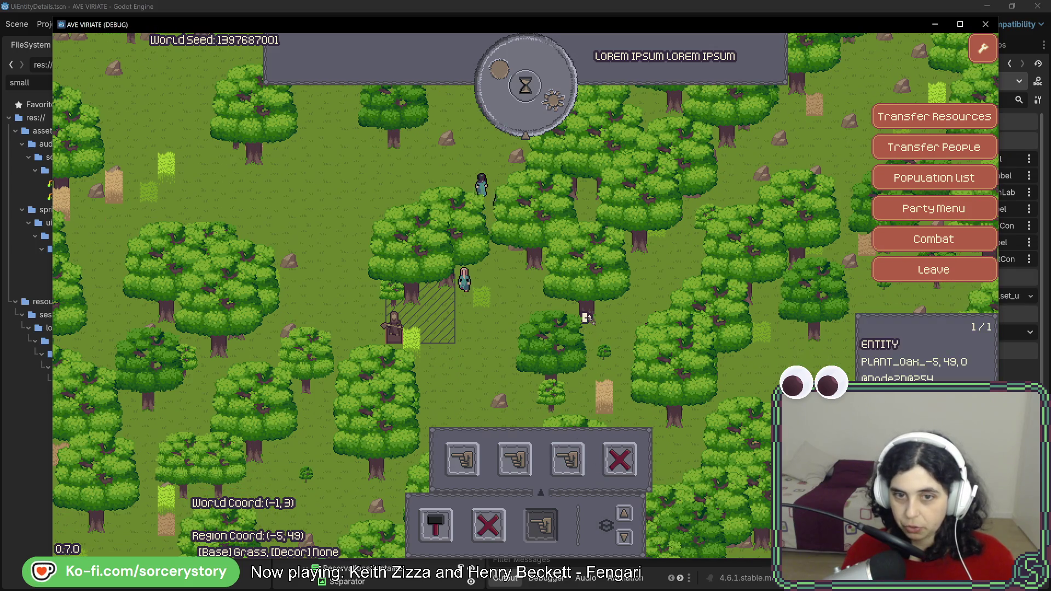
pyautogui.press('s')
pyautogui.press('s')
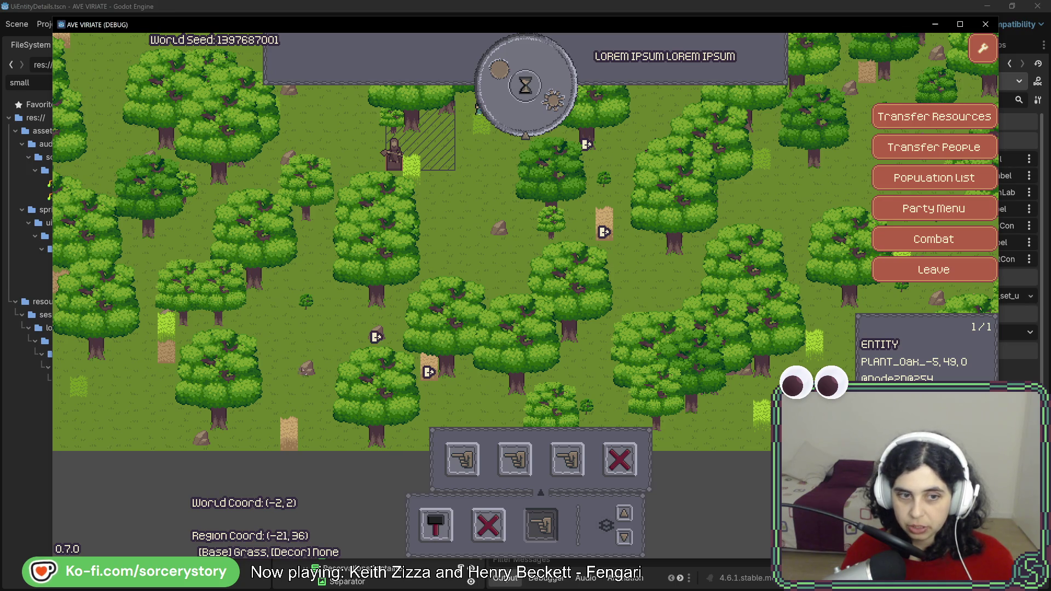
pyautogui.press('d')
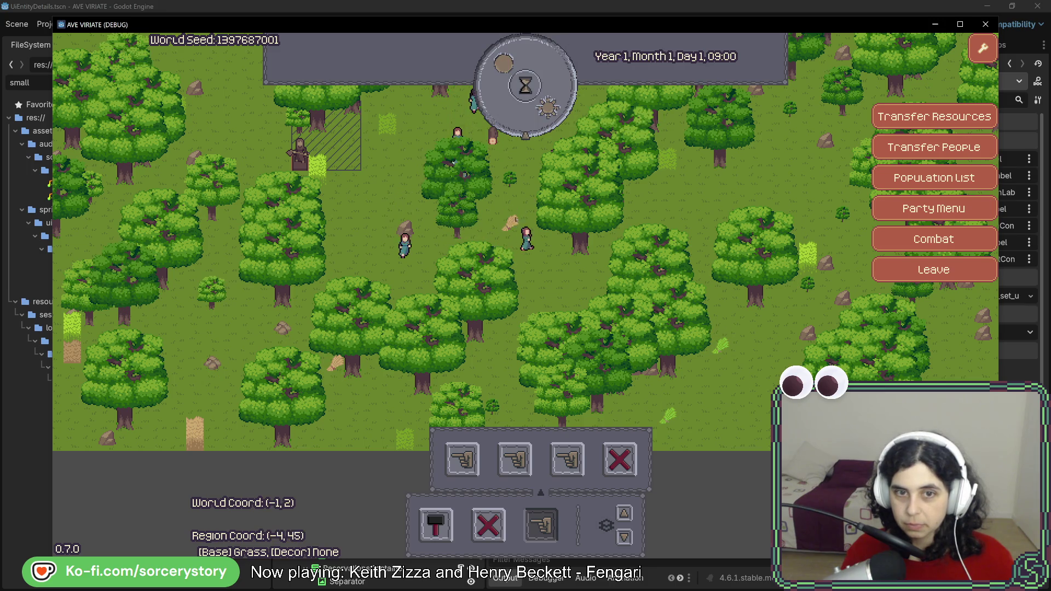
pyautogui.click(493, 139)
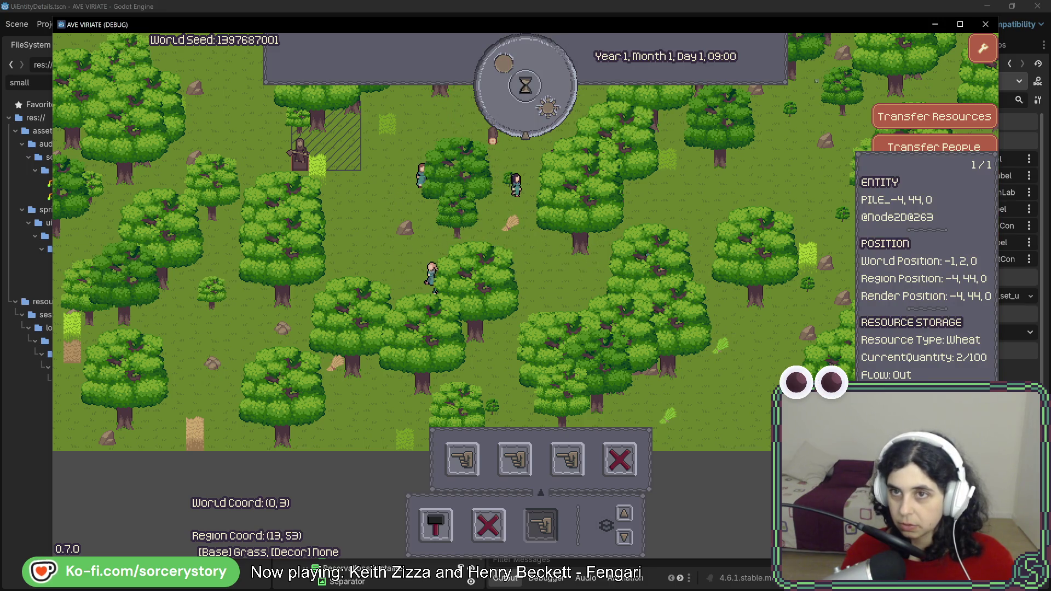
pyautogui.moveTo(717, 24)
pyautogui.mouseDown()
pyautogui.moveTo(404, 15)
pyautogui.moveTo(409, 30)
pyautogui.mouseUp()
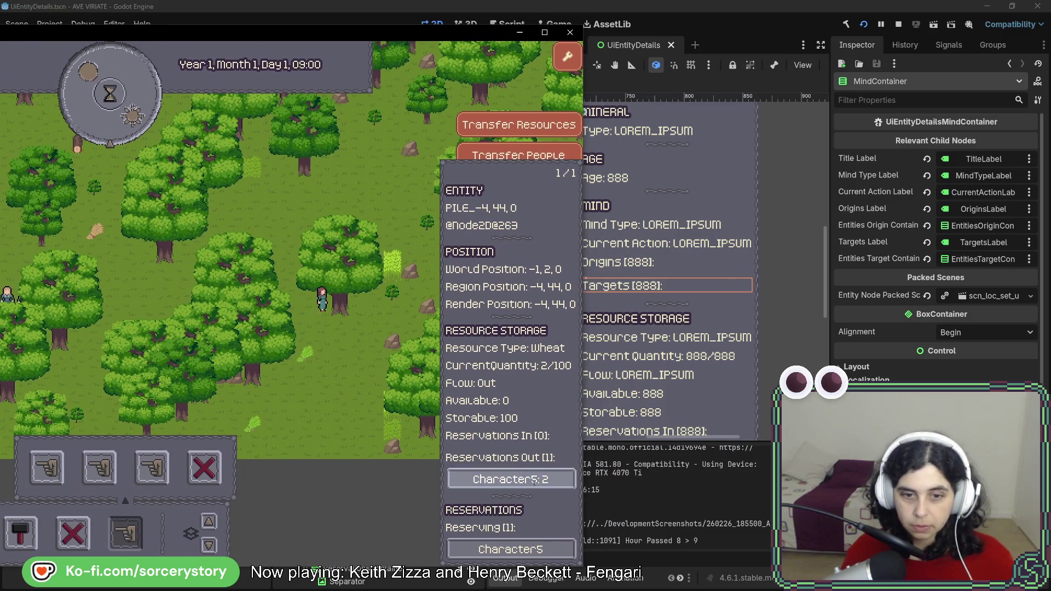
pyautogui.click(309, 300)
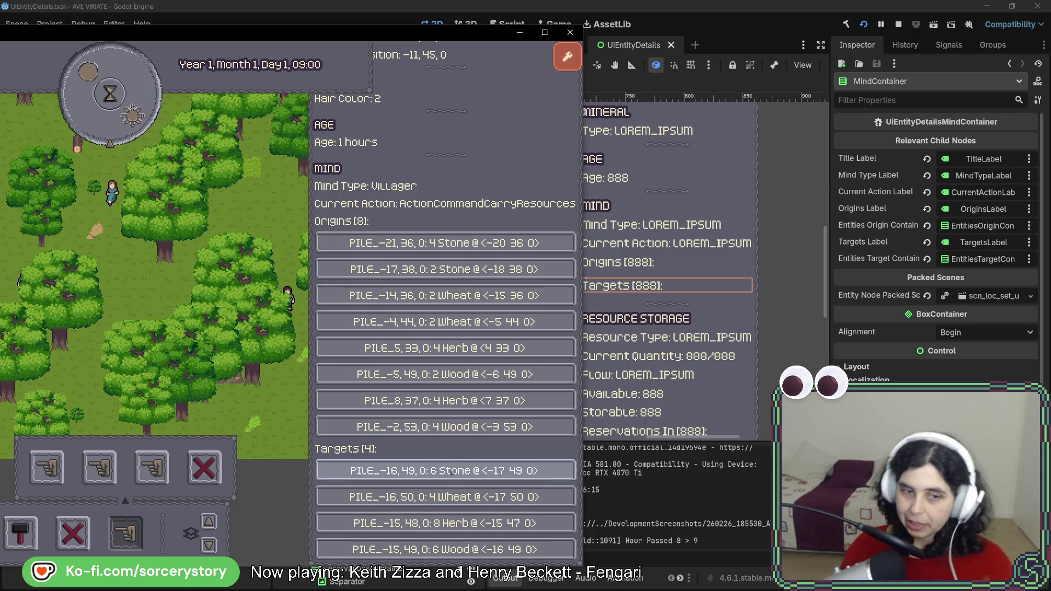
# Close the villager's details panel and pan the map up and left toward another villager
pyautogui.click(452, 473)
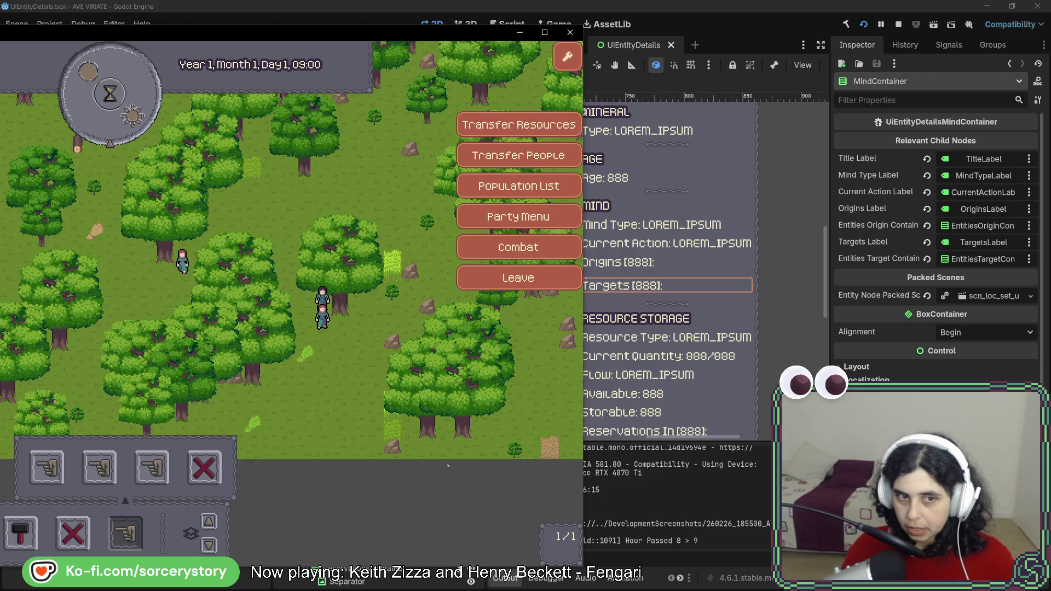
pyautogui.press('w')
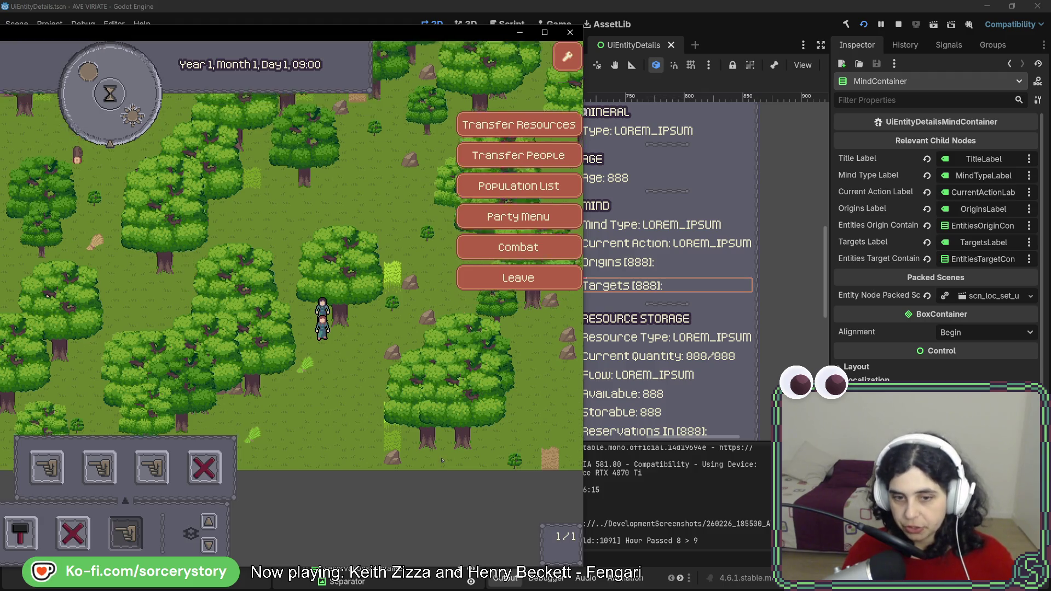
pyautogui.hotkey('w', 'a')
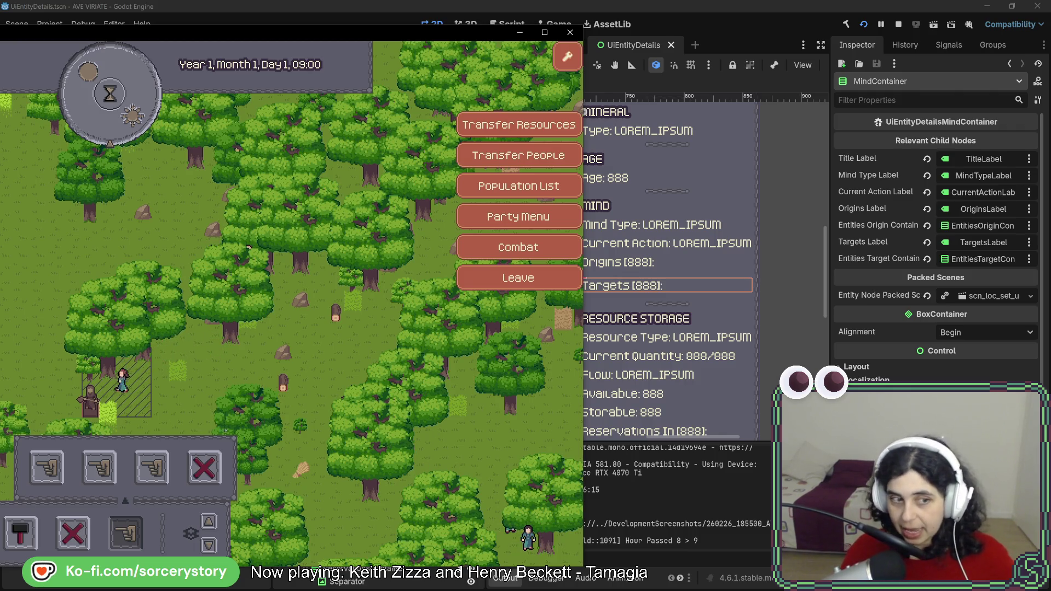
pyautogui.press('Left')
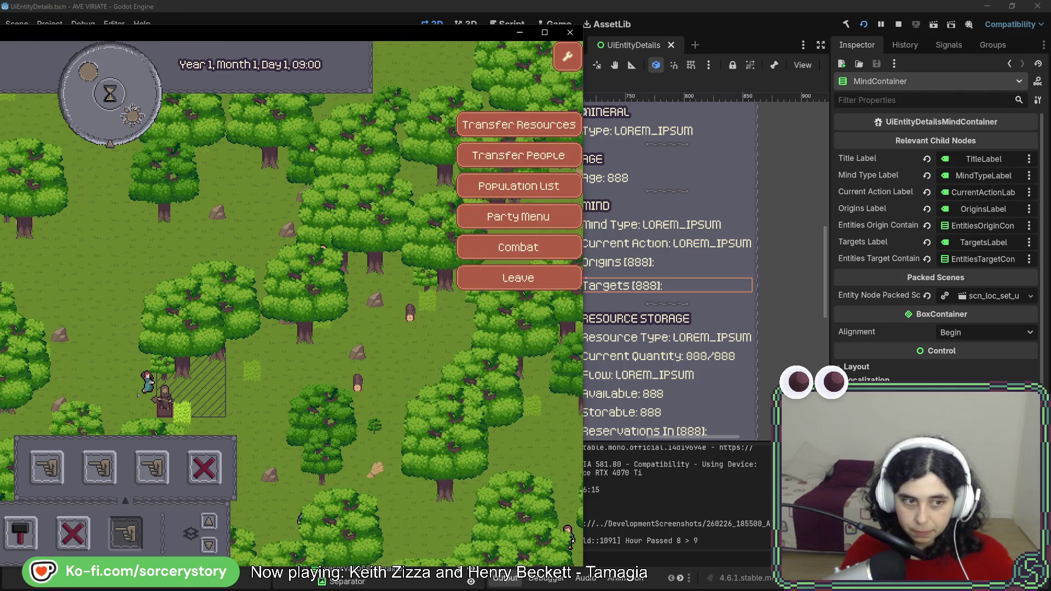
# Inspect a villager's origins and targets, close them, and drag the game window back into full view
pyautogui.click(140, 391)
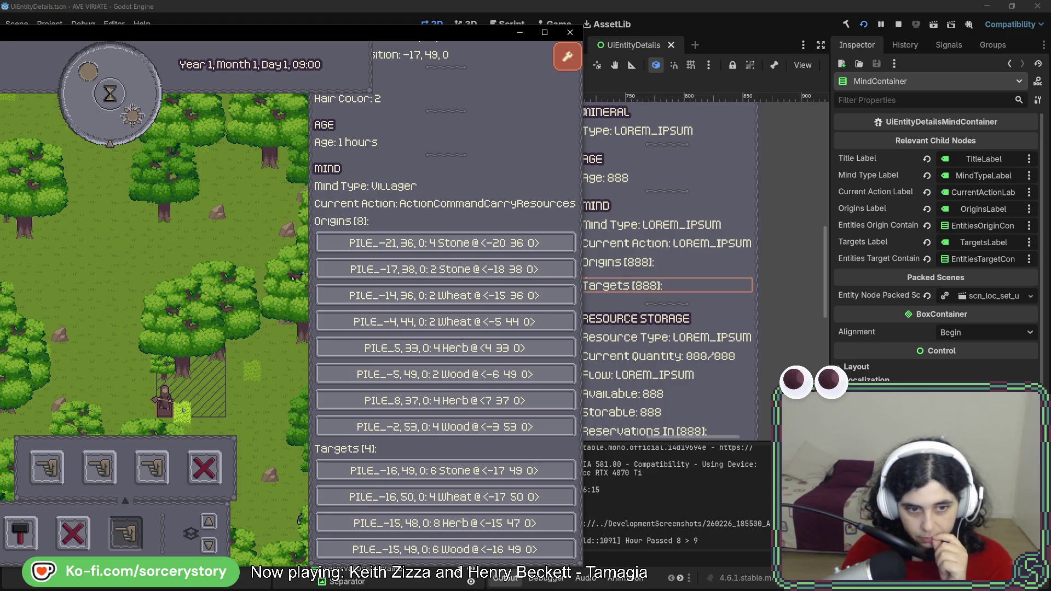
pyautogui.click(207, 102)
pyautogui.moveTo(175, 40)
pyautogui.mouseDown()
pyautogui.moveTo(618, 58)
pyautogui.moveTo(547, 31)
pyautogui.mouseUp()
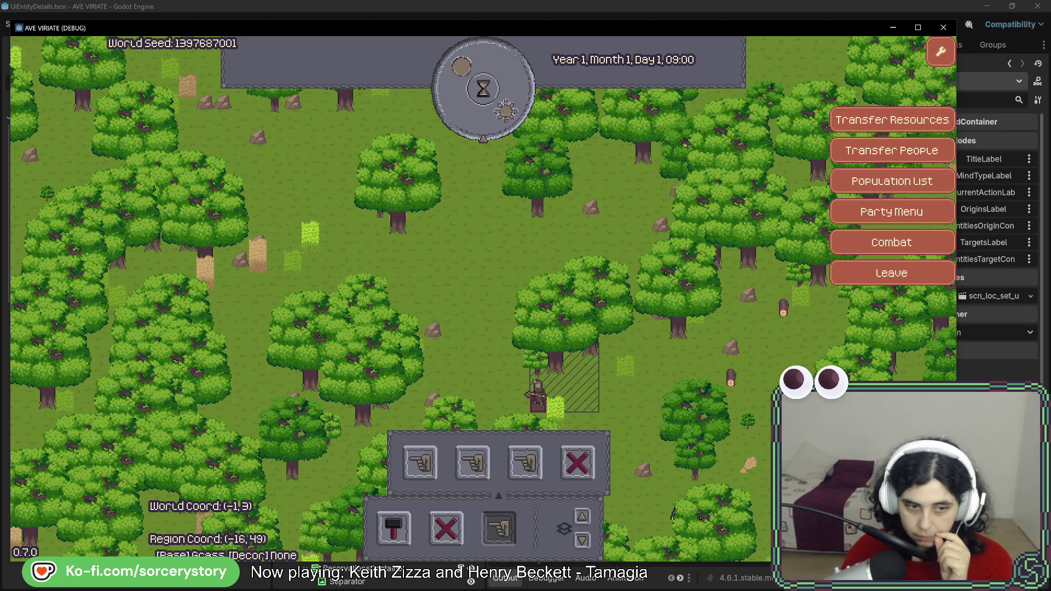
# Pan around the map and open a villager's details instead of the wheat pile
pyautogui.moveTo(695, 242)
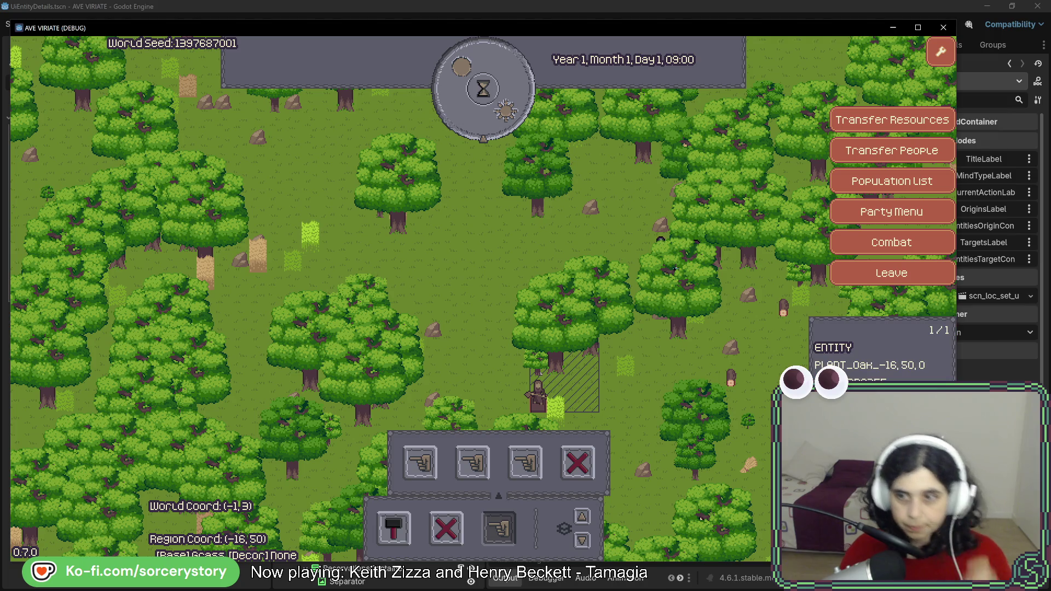
pyautogui.press('s')
pyautogui.press('d')
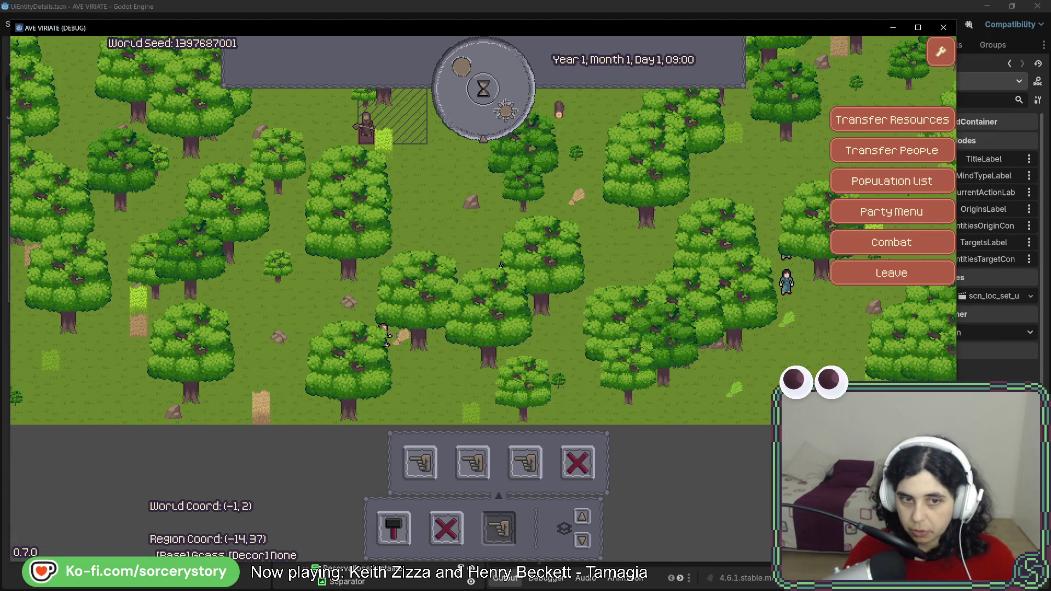
pyautogui.moveTo(401, 335)
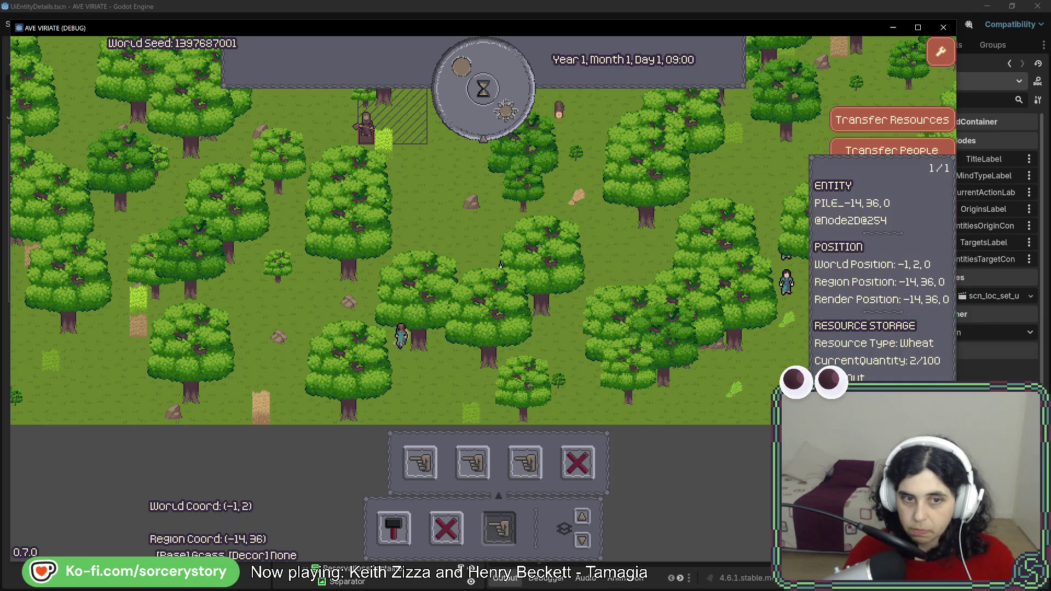
pyautogui.press('w')
pyautogui.press('a')
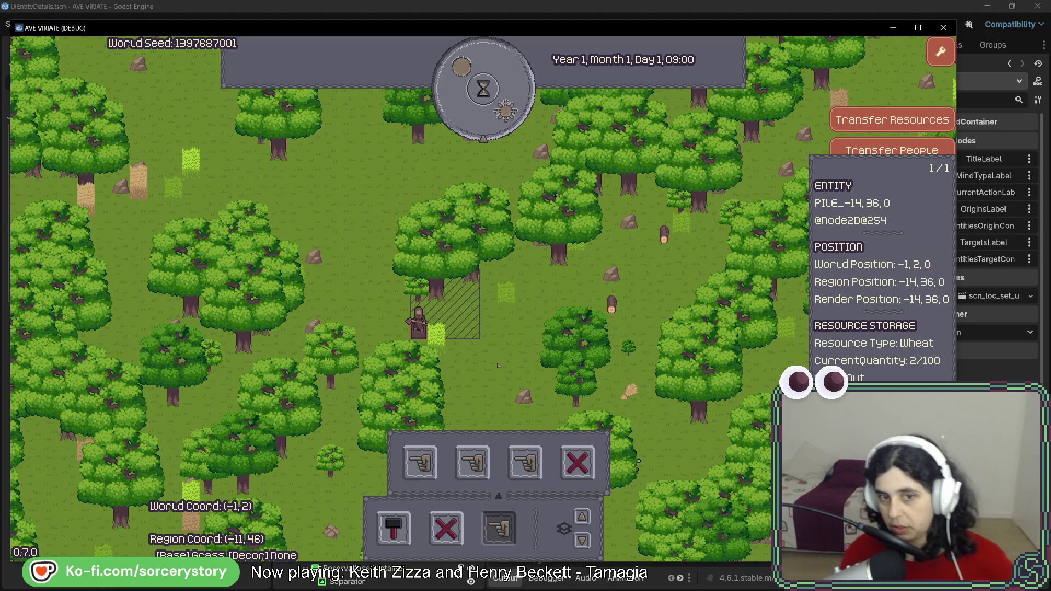
pyautogui.click(647, 466)
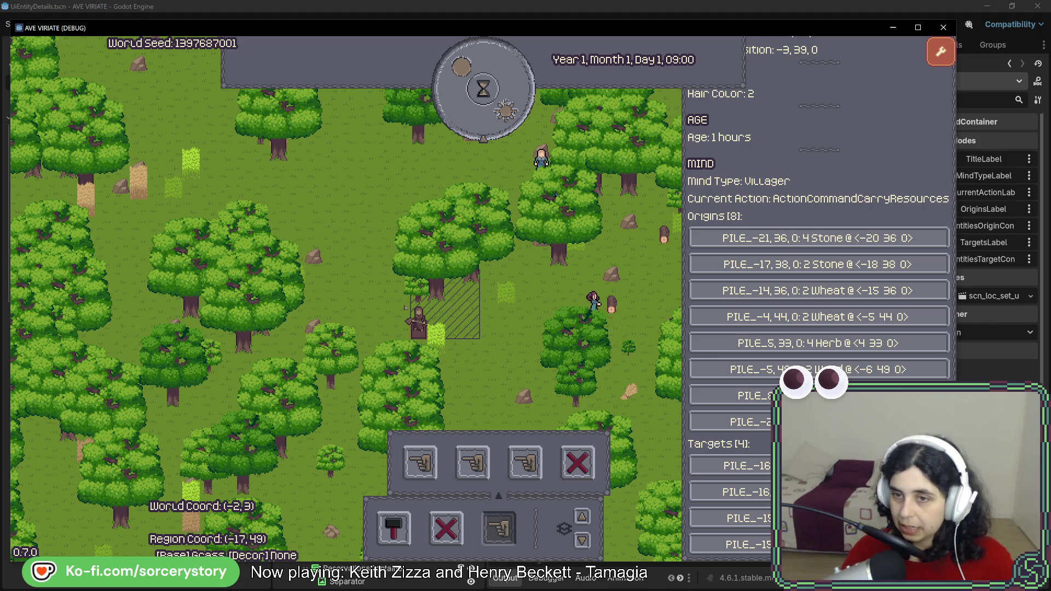
# Follow the villagers to an idle one, check its Origins [8] piles, and jump to its Rider script
pyautogui.press('Up')
pyautogui.press('Right')
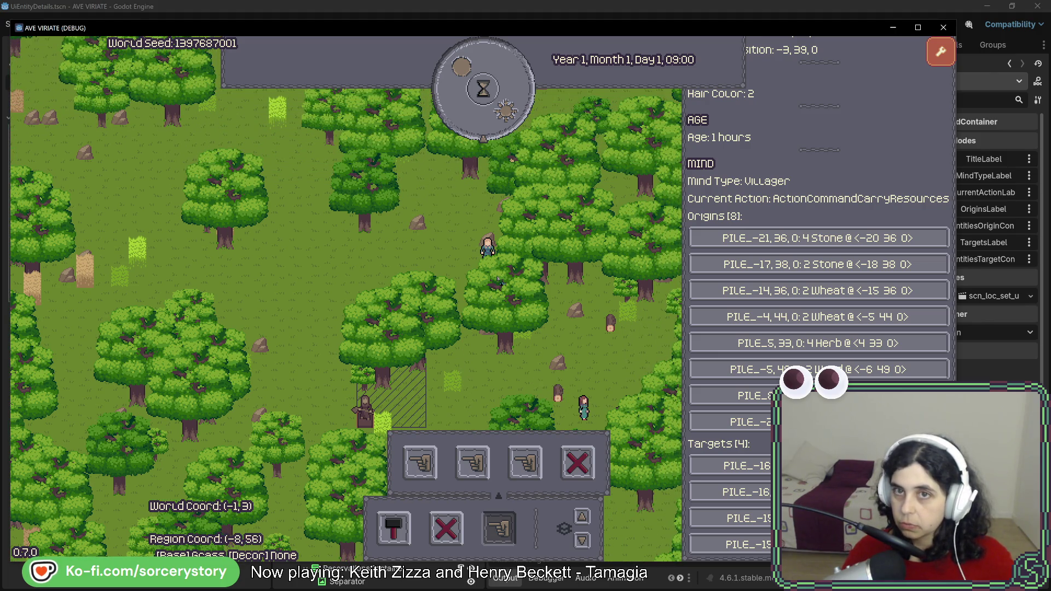
pyautogui.press('Up')
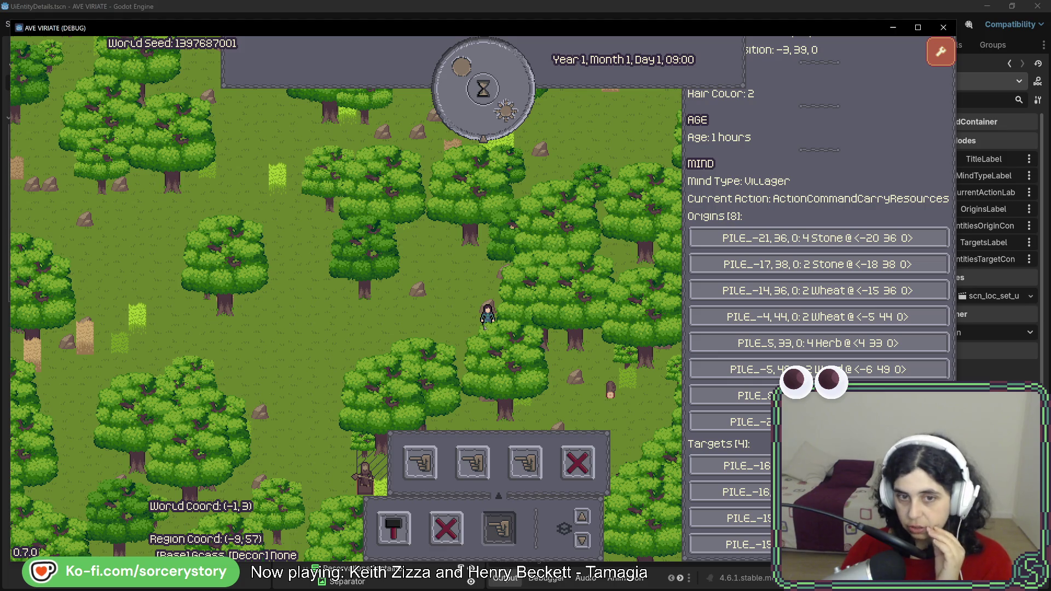
pyautogui.click(488, 327)
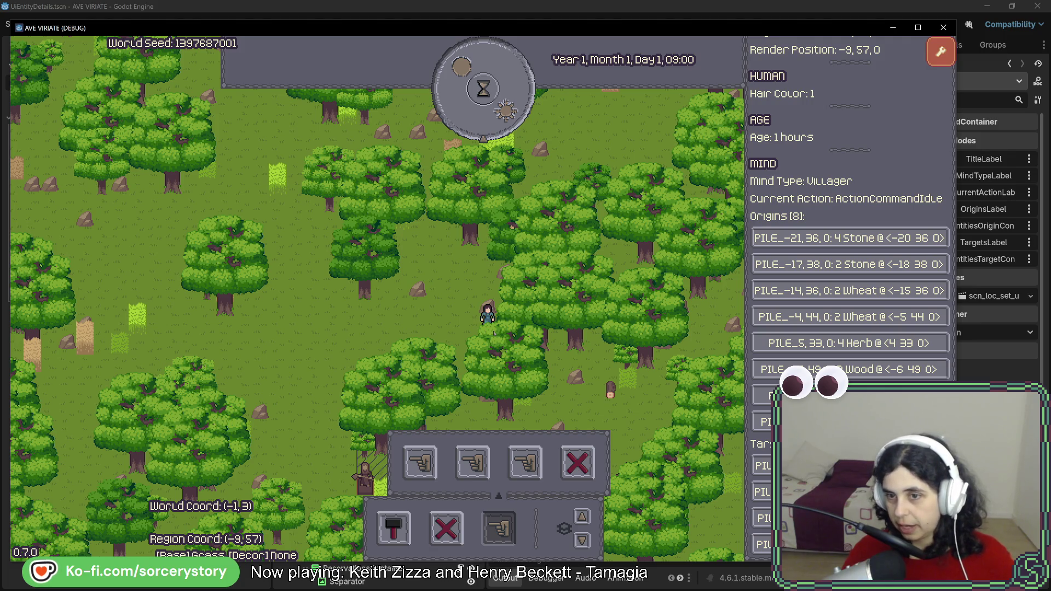
pyautogui.click(494, 332)
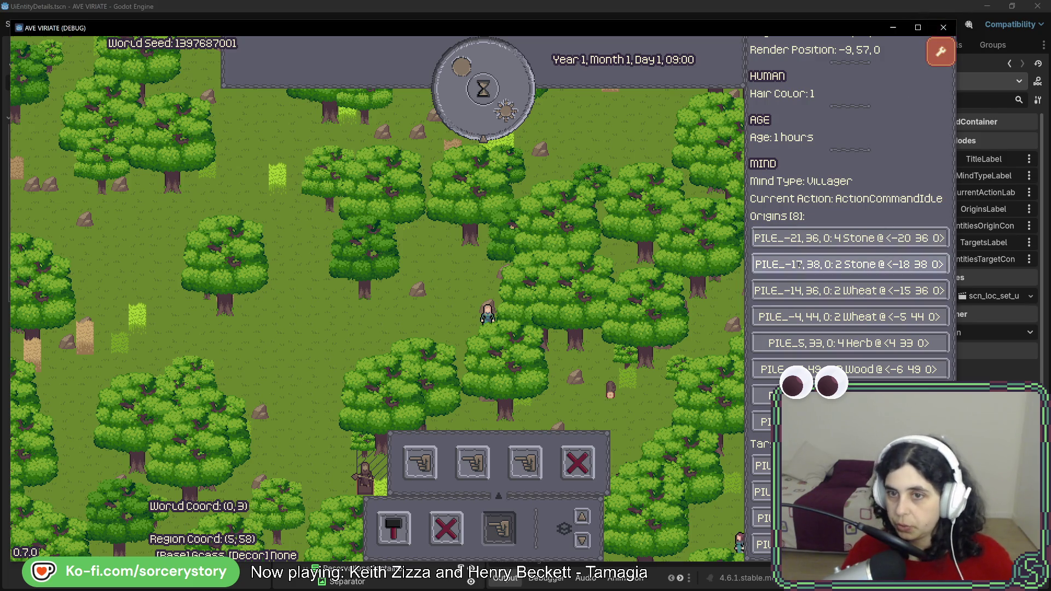
pyautogui.click(940, 51)
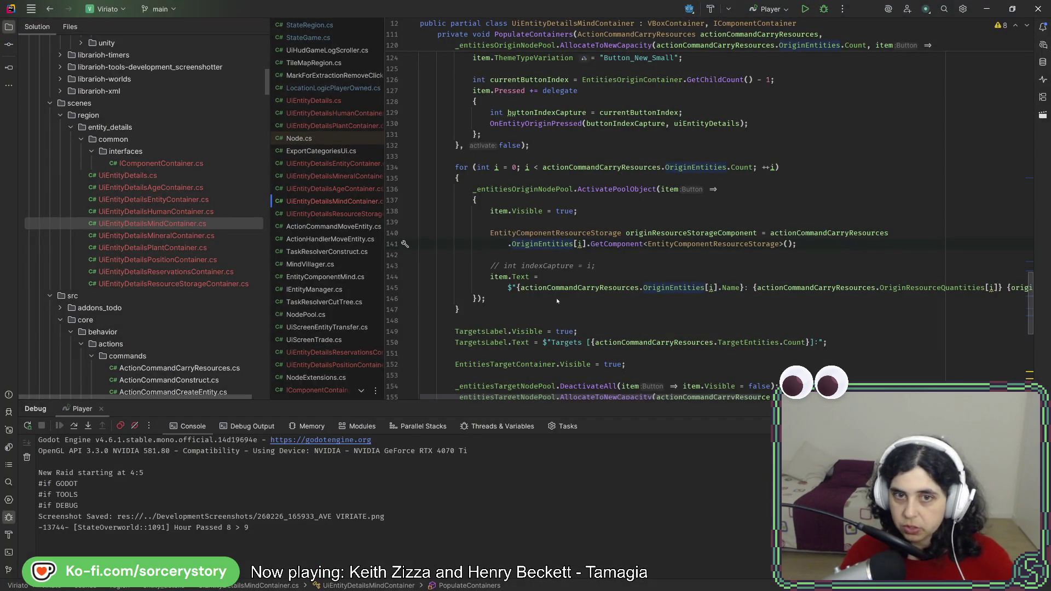
# Hide the debug output panel and scroll up through UiEntityDetailsMindContainer.cs
pyautogui.scroll(15, 558, 301)
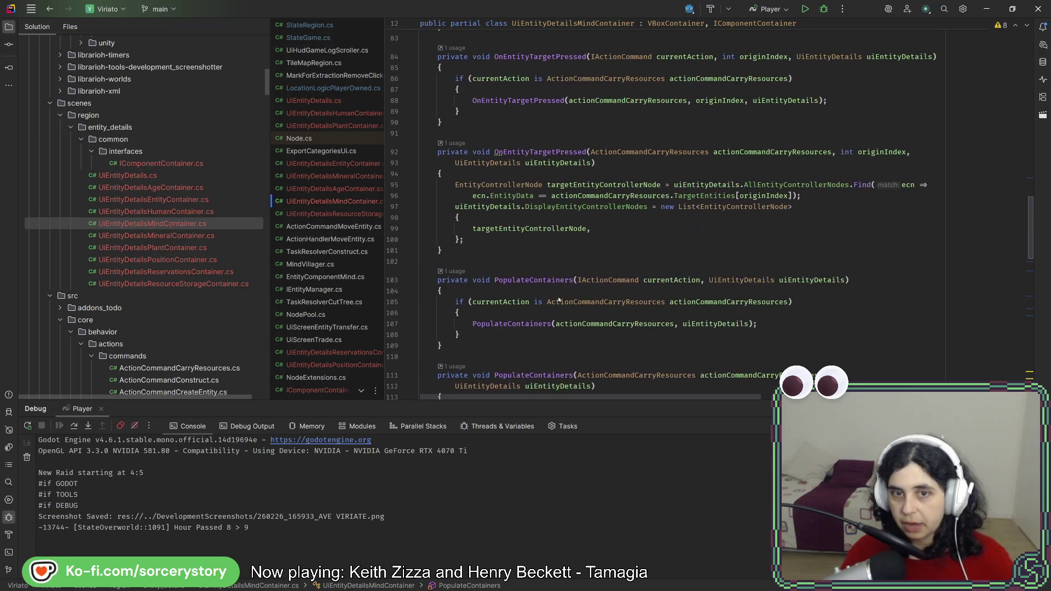
pyautogui.scroll(4, 558, 303)
pyautogui.click(9, 517)
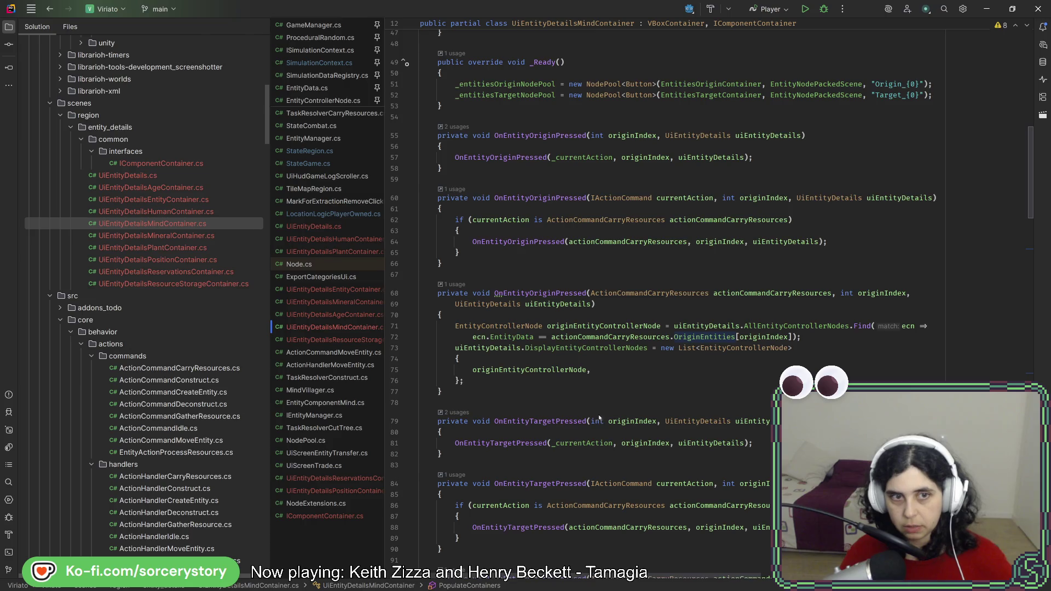
pyautogui.scroll(8, 618, 416)
pyautogui.scroll(4, 617, 416)
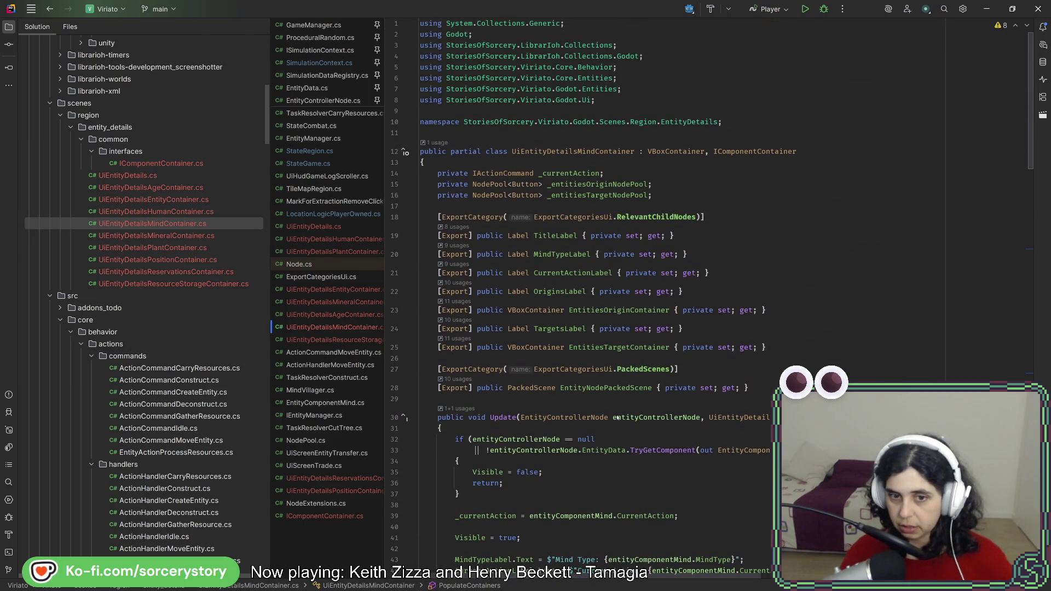
# Select the PopulateContainers(ActionCommandCarryResources) method and duplicate it
pyautogui.scroll(-15, 617, 417)
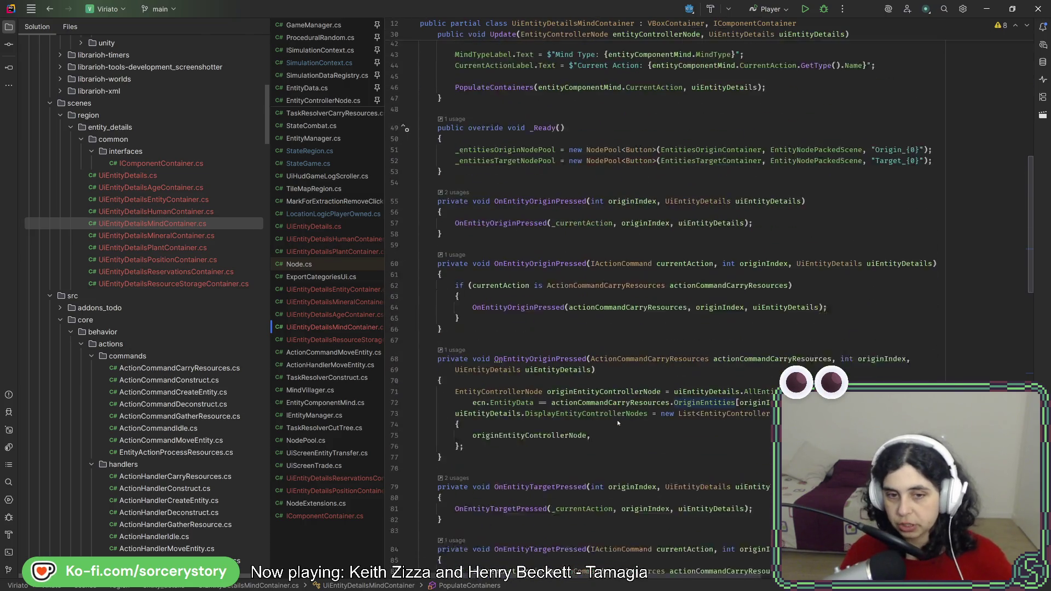
pyautogui.scroll(-10, 617, 423)
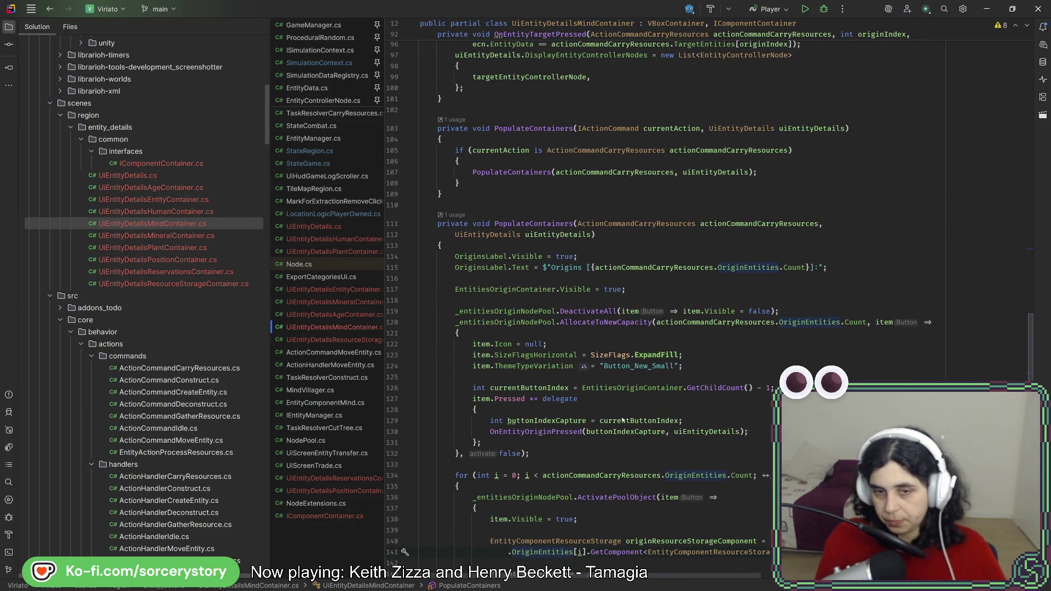
pyautogui.scroll(-7, 589, 377)
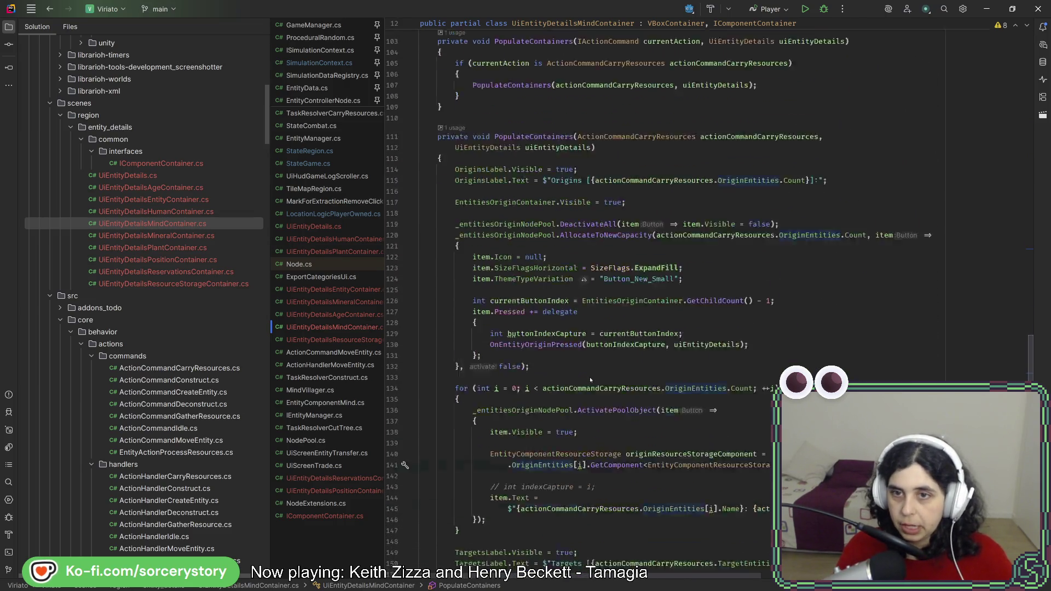
pyautogui.scroll(-8, 483, 402)
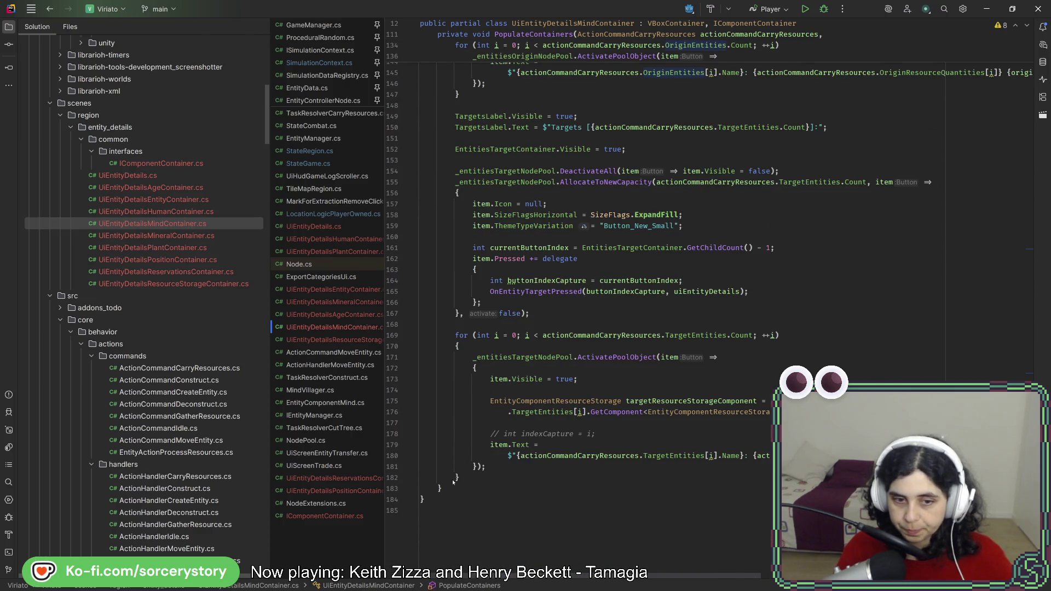
pyautogui.scroll(20, 481, 389)
pyautogui.moveTo(450, 493)
pyautogui.mouseDown()
pyautogui.moveTo(481, 389)
pyautogui.moveTo(473, 267)
pyautogui.mouseUp()
pyautogui.hotkey('ctrl', 'v')
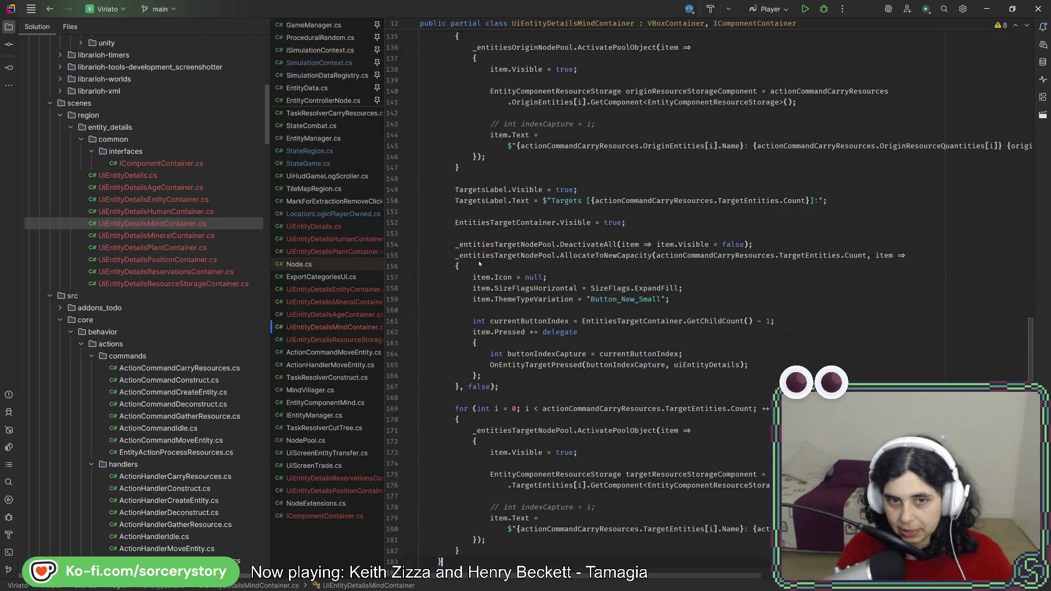
pyautogui.scroll(13, 488, 278)
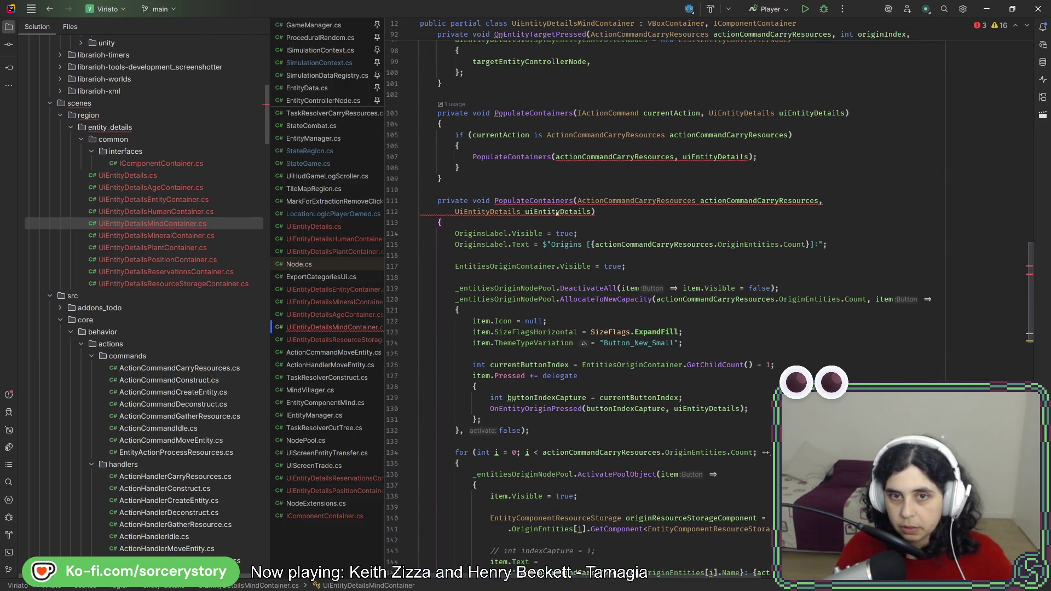
# Change the copied overload's parameter to ActionCommandIdle actionCommandIdle on a single line
pyautogui.click(644, 202)
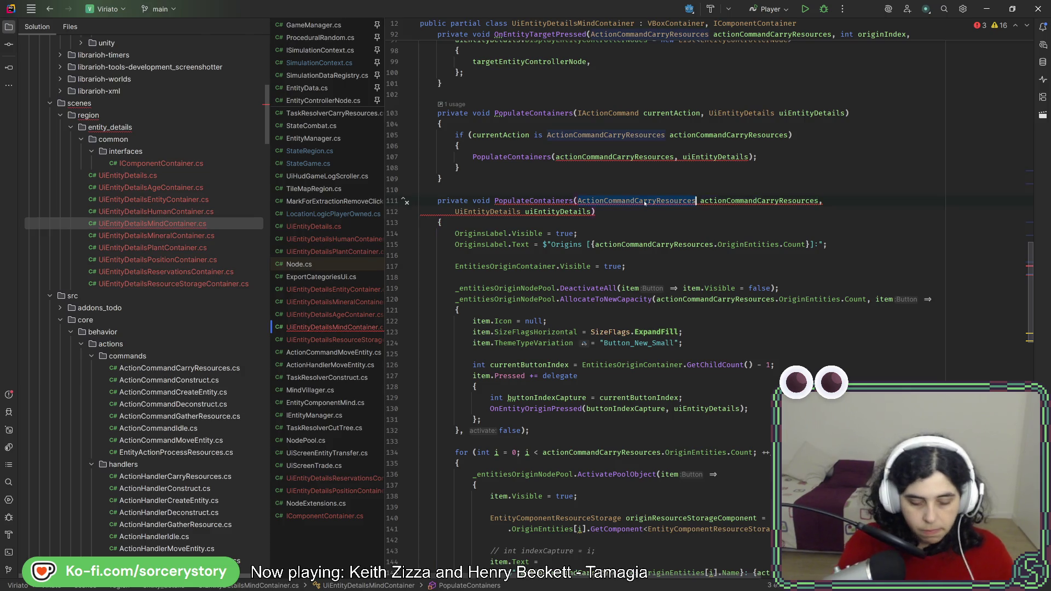
pyautogui.write('Action')
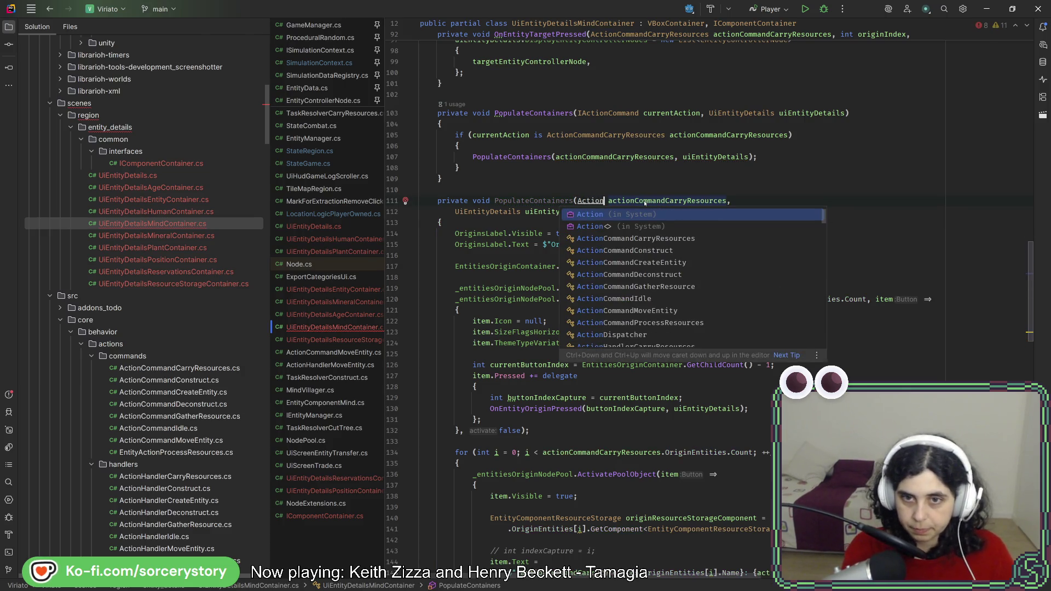
pyautogui.write('Comman')
pyautogui.press('Down')
pyautogui.press('Down')
pyautogui.press('Down')
pyautogui.press('Down')
pyautogui.press('Down')
pyautogui.press('Return')
pyautogui.doubleClick(669, 201)
pyautogui.hotkey('ctrl', 'space')
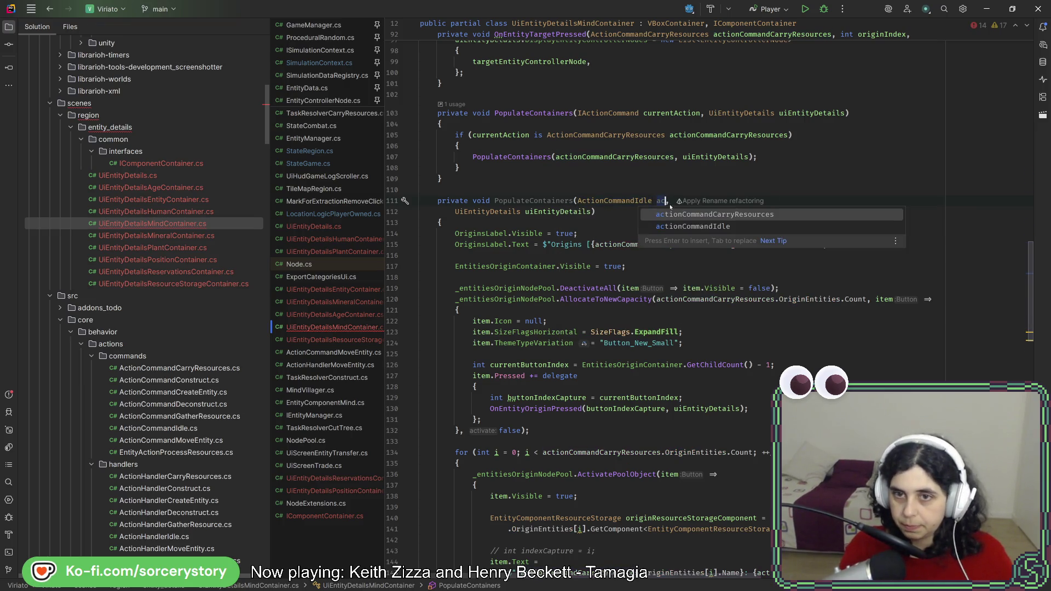
pyautogui.press('Return')
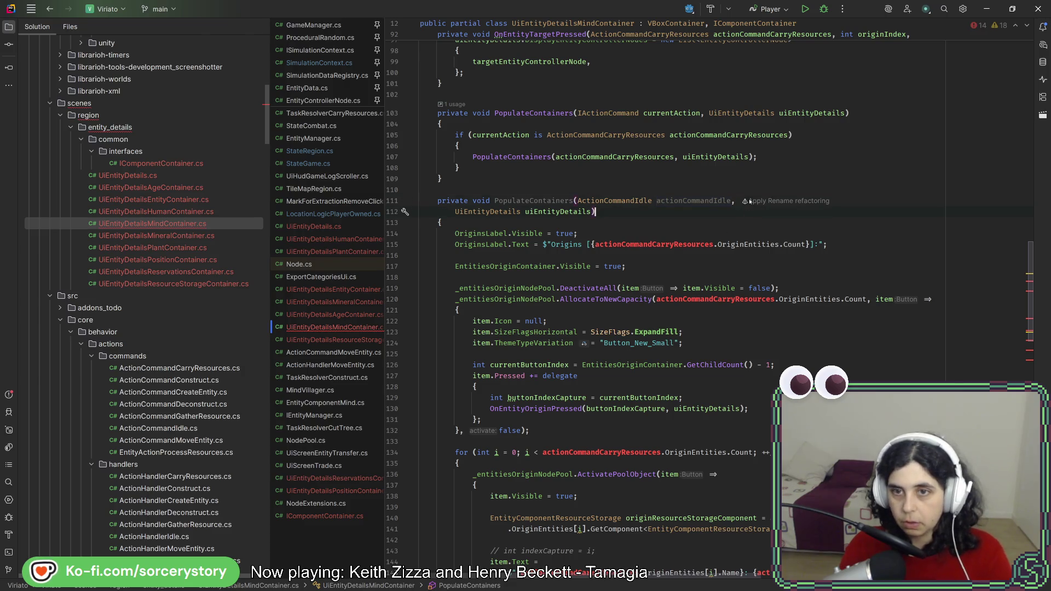
pyautogui.click(869, 197)
pyautogui.press('Delete')
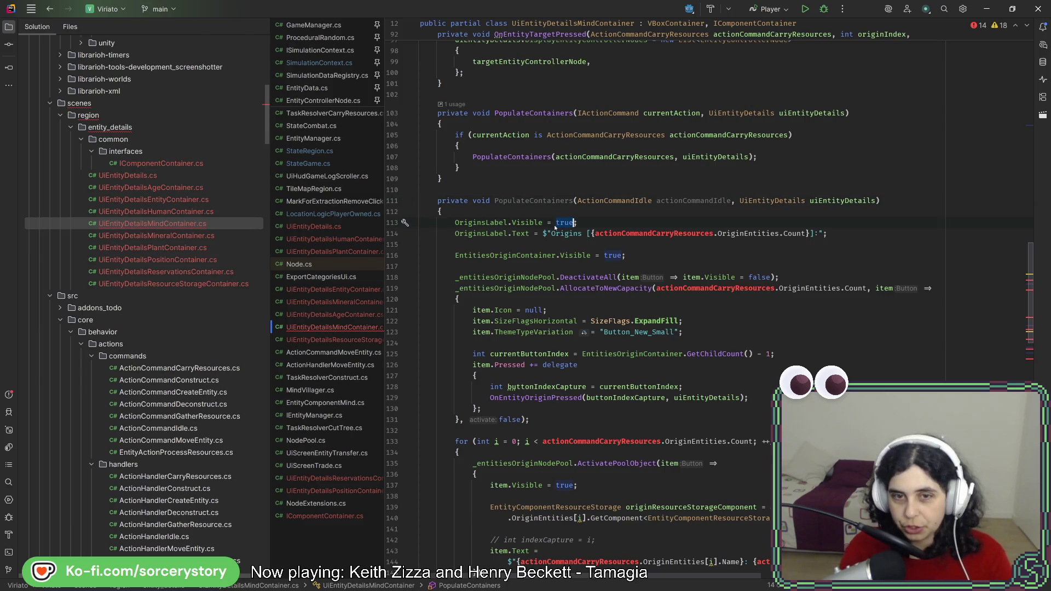
# Set the origins visibility to false and delete the OriginsLabel.Text line plus origins pool and loop code
pyautogui.write('false')
pyautogui.press('Return')
pyautogui.hotkey('shift', 'Down')
pyautogui.hotkey('shift', 'Down')
pyautogui.hotkey('shift', 'Down')
pyautogui.scroll(-4, 653, 284)
pyautogui.scroll(-2, 653, 284)
pyautogui.keyDown('shift'); pyautogui.click(668, 362); pyautogui.keyUp('shift')
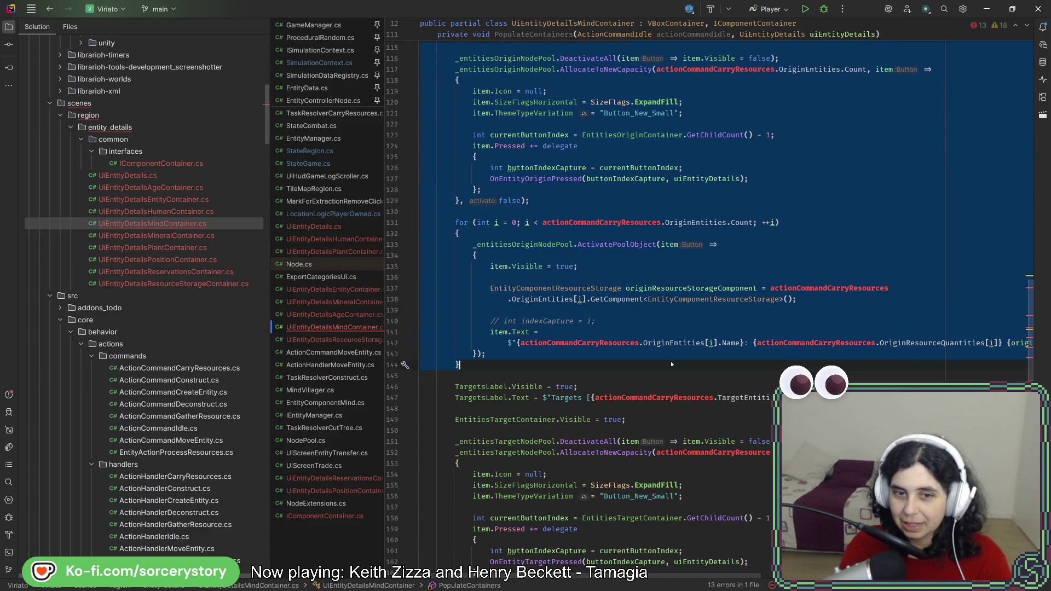
pyautogui.press('Delete')
# Delete the TargetsLabel.Text line and the targets pool and loop code
pyautogui.scroll(4, 766, 277)
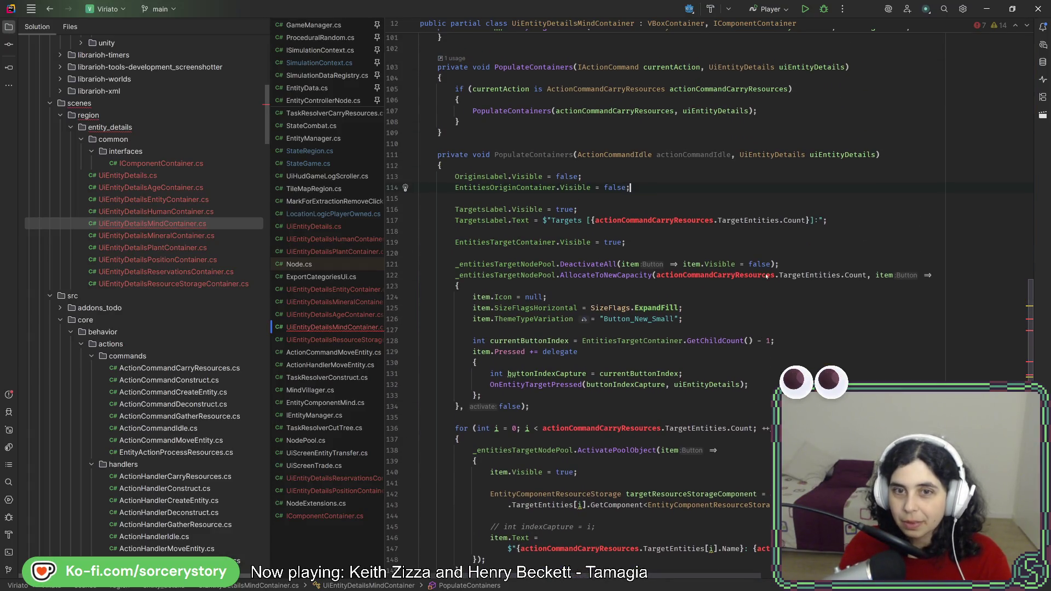
pyautogui.click(850, 220)
pyautogui.hotkey('ctrl', 'y')
pyautogui.hotkey('ctrl', 'y')
pyautogui.scroll(-4, 688, 280)
pyautogui.keyDown('shift'); pyautogui.click(688, 268); pyautogui.keyUp('shift')
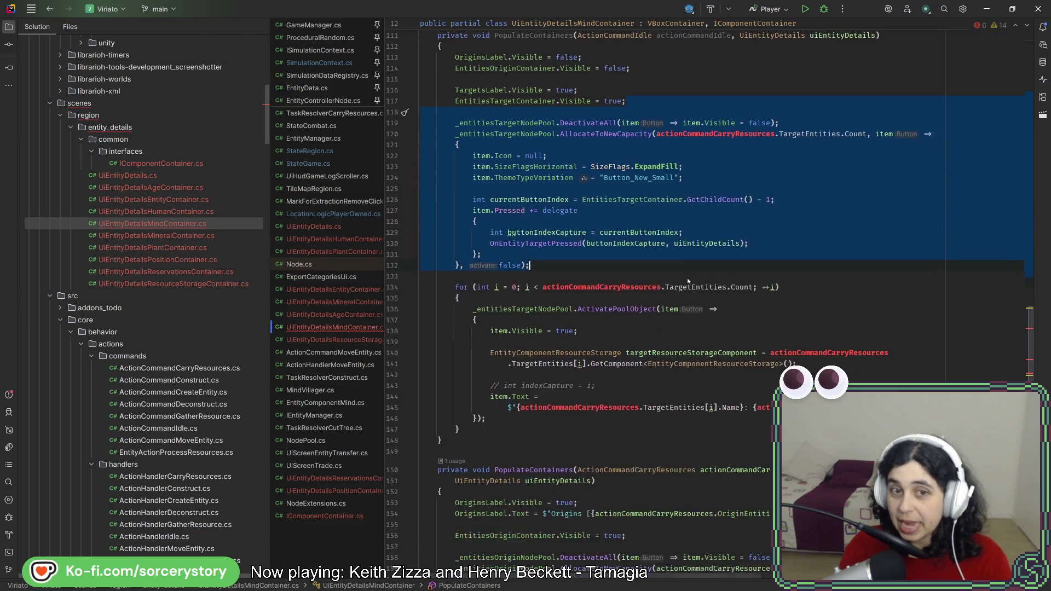
pyautogui.press('Delete')
# Set TargetsLabel.Visible and EntitiesTargetContainer.Visible to false, then select the carry-resources if-block
pyautogui.scroll(5, 648, 373)
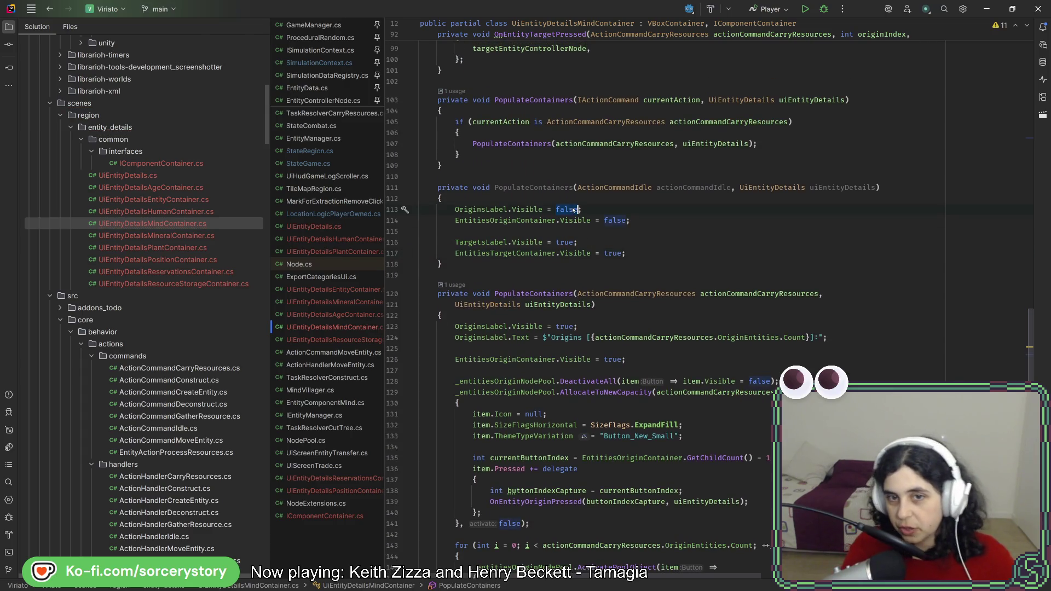
pyautogui.doubleClick(569, 242)
pyautogui.write('false')
pyautogui.doubleClick(611, 253)
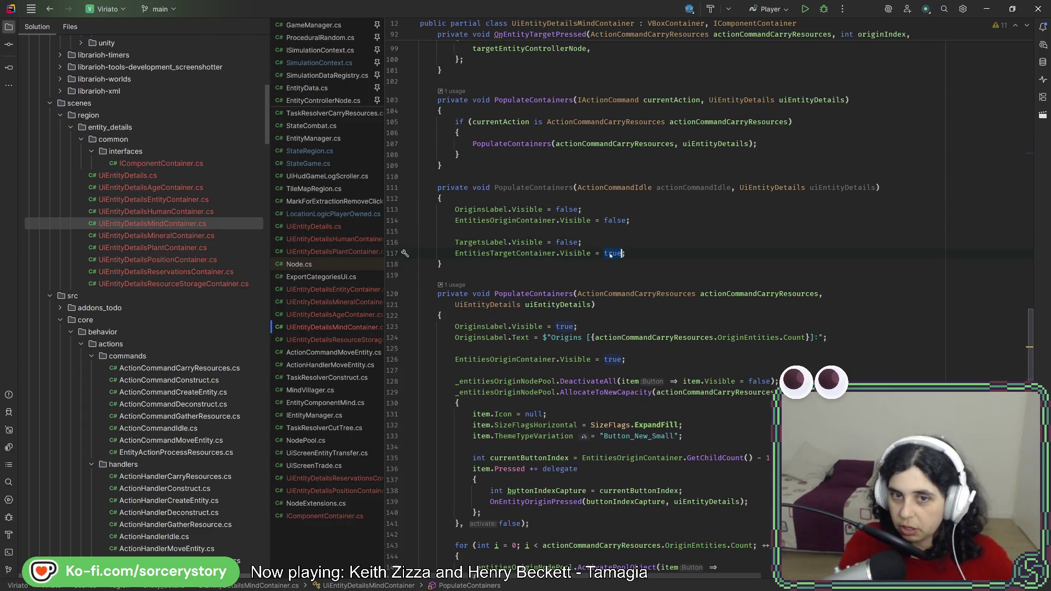
pyautogui.click(663, 225)
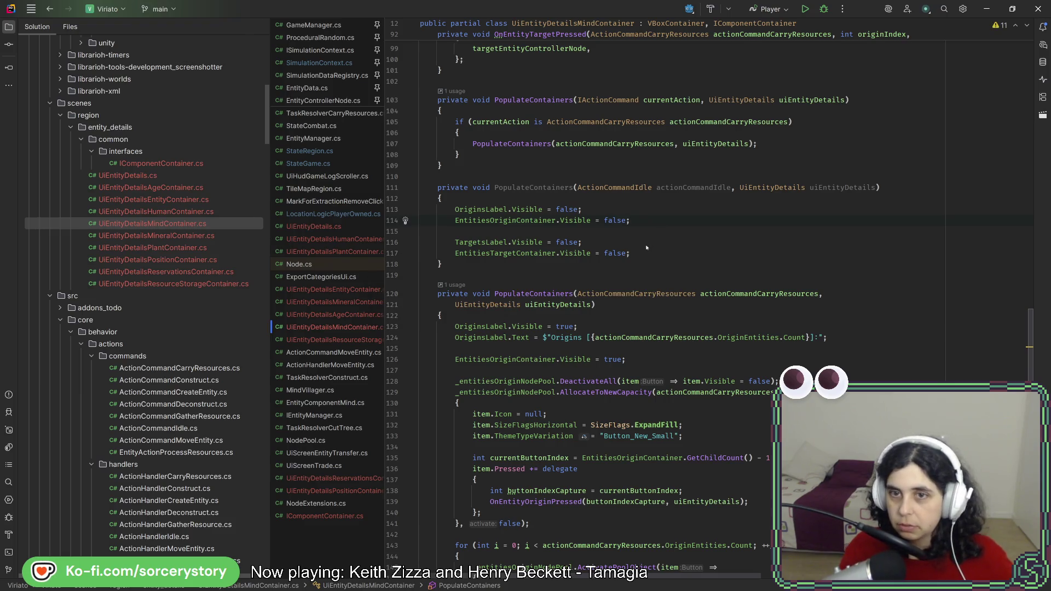
pyautogui.scroll(4, 573, 262)
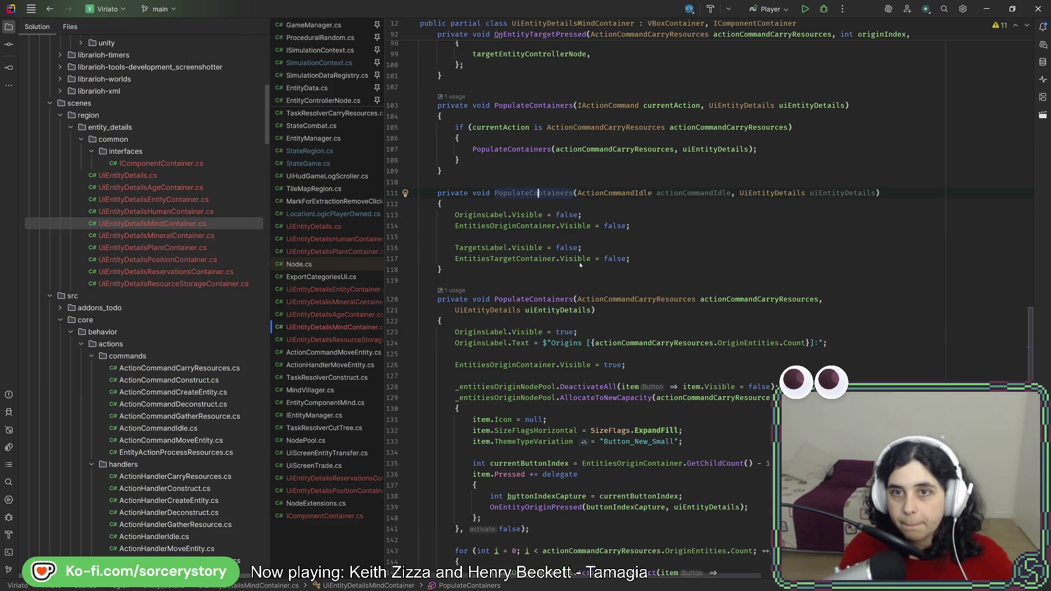
pyautogui.click(490, 253)
pyautogui.hotkey('ctrl', 'w')
pyautogui.hotkey('ctrl', 'w')
pyautogui.hotkey('ctrl', 'w')
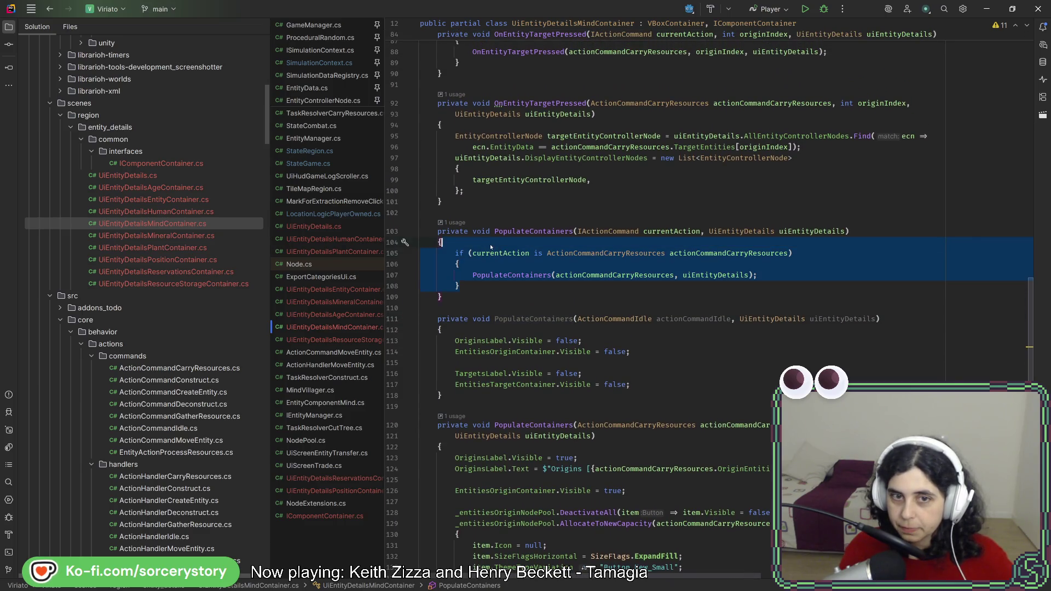
# Duplicate the carry-resources if-block and change its type check to ActionCommandIdle
pyautogui.click(491, 246)
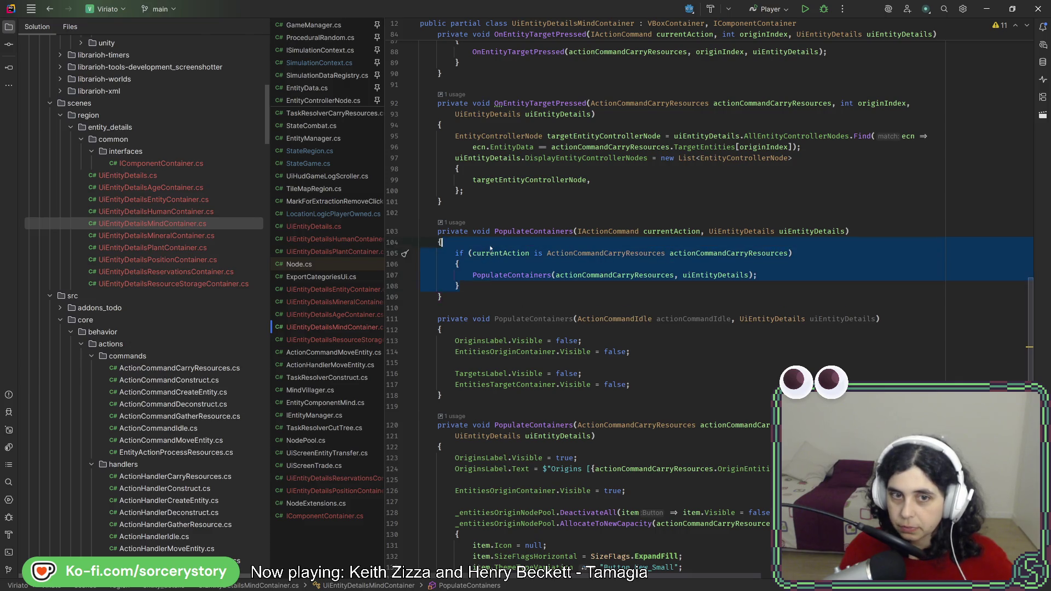
pyautogui.hotkey('ctrl', 'd')
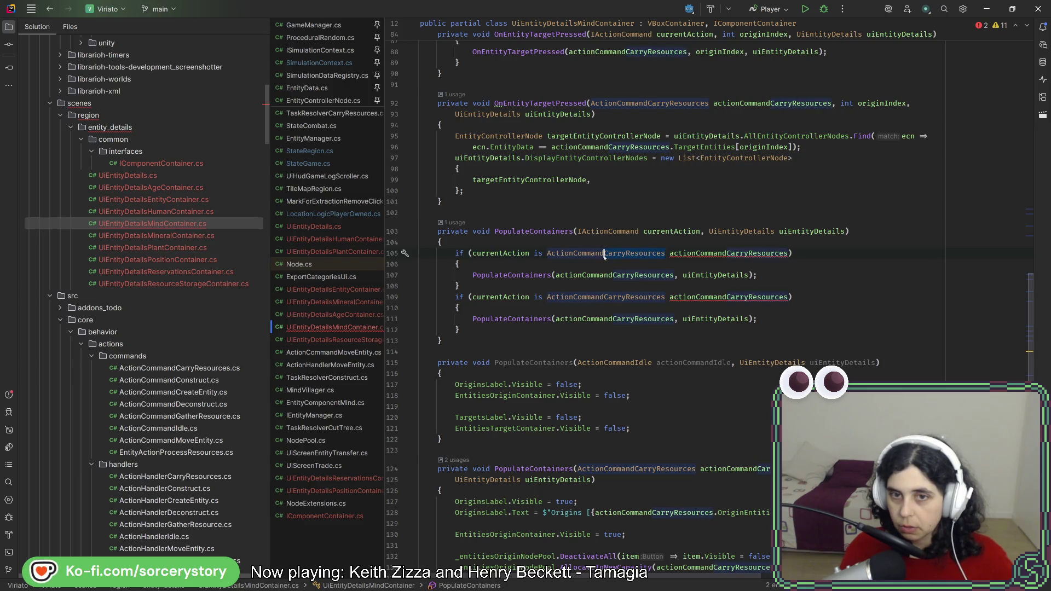
pyautogui.hotkey('ctrl', 'Delete')
pyautogui.write('Idle')
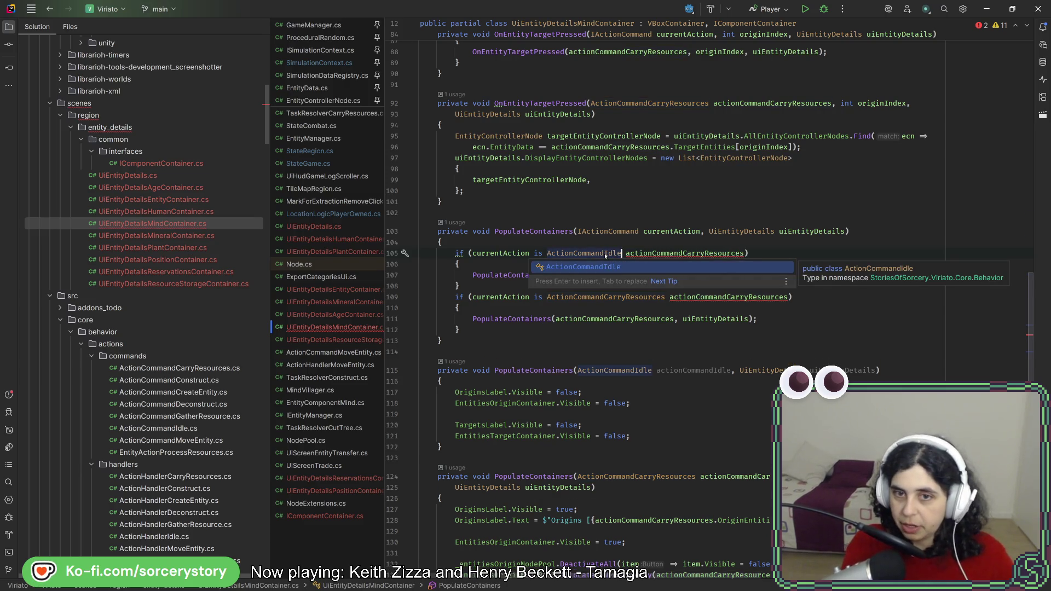
# Begin a 'currentAction switch' block with braces above the type checks
pyautogui.press('Return')
pyautogui.press('Return')
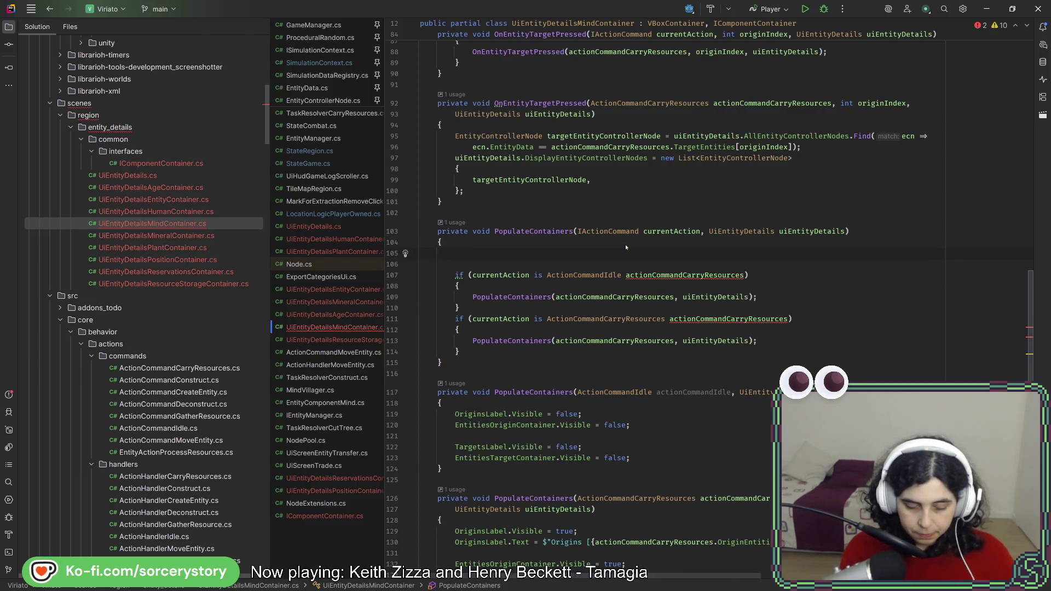
pyautogui.write('currentA')
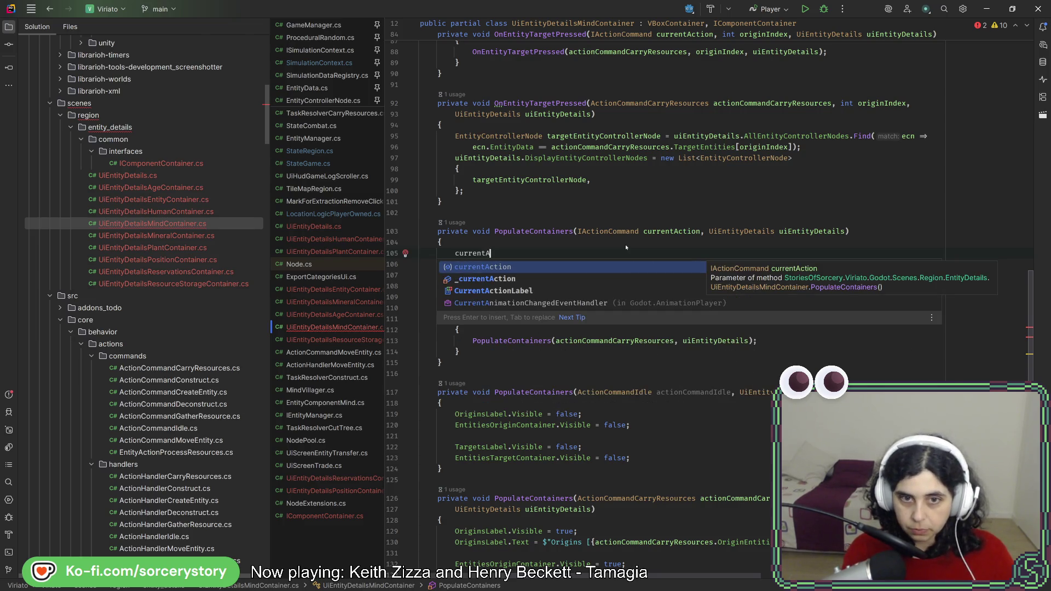
pyautogui.press('Return')
pyautogui.write('sw')
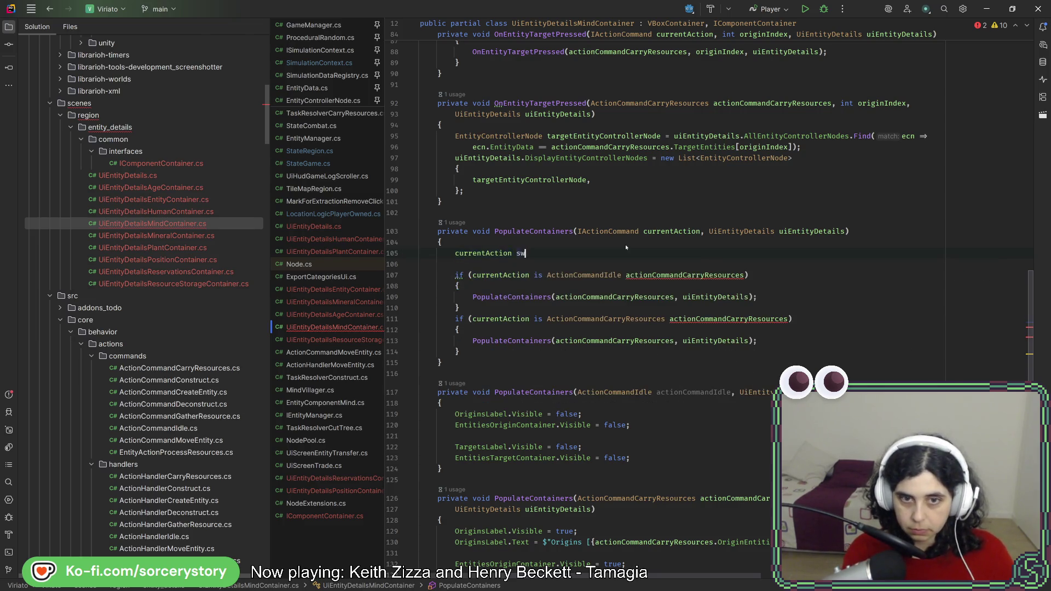
pyautogui.write('itch')
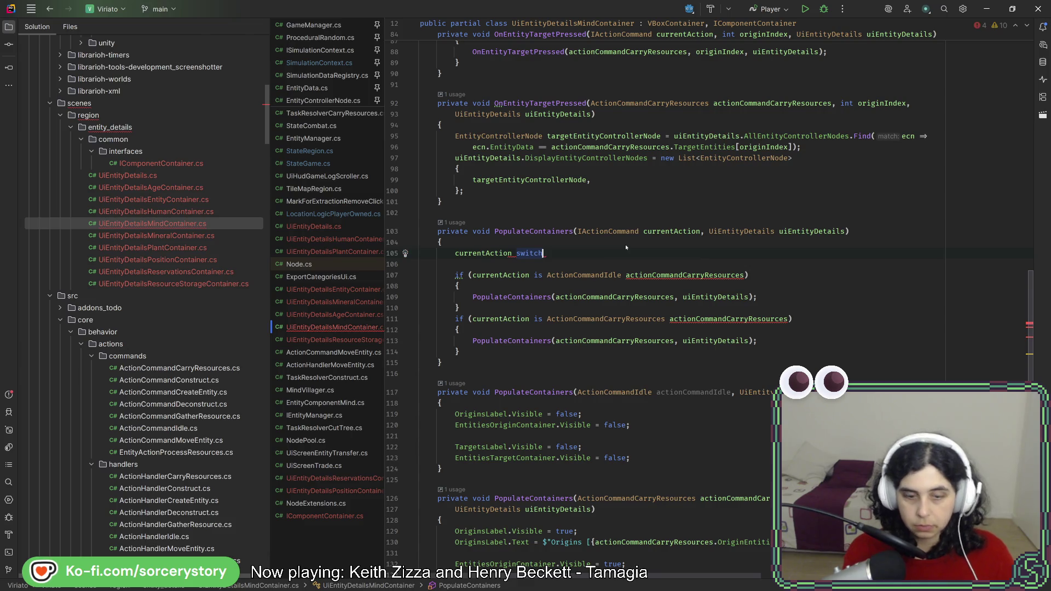
pyautogui.write('{')
pyautogui.press('Return')
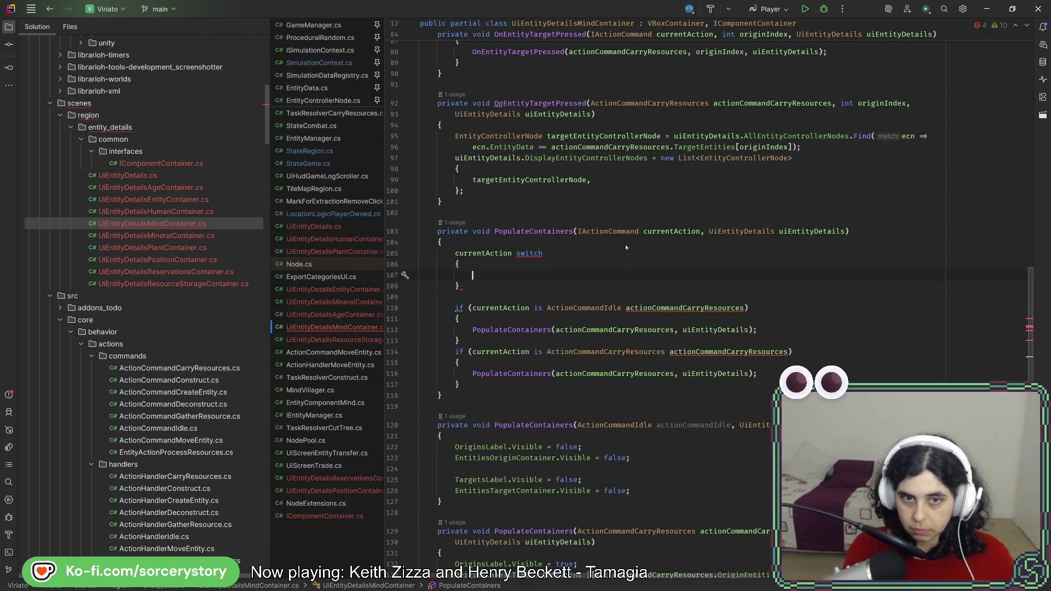
# End the switch with a semicolon and add an arm starting with the ActionCommandIdle pattern and =>
pyautogui.press('Down')
pyautogui.press('End')
pyautogui.scroll(1, 625, 245)
pyautogui.write(';')
pyautogui.press('Up')
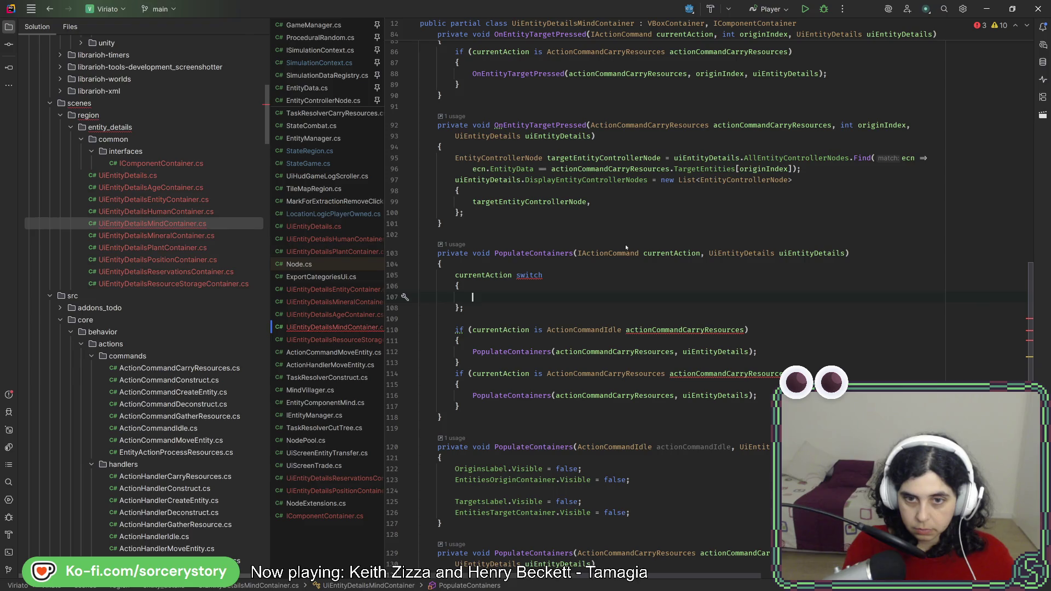
pyautogui.doubleClick(642, 330)
pyautogui.hotkey('ctrl', 'c')
pyautogui.click(513, 297)
pyautogui.hotkey('ctrl', 'v')
pyautogui.write('=>')
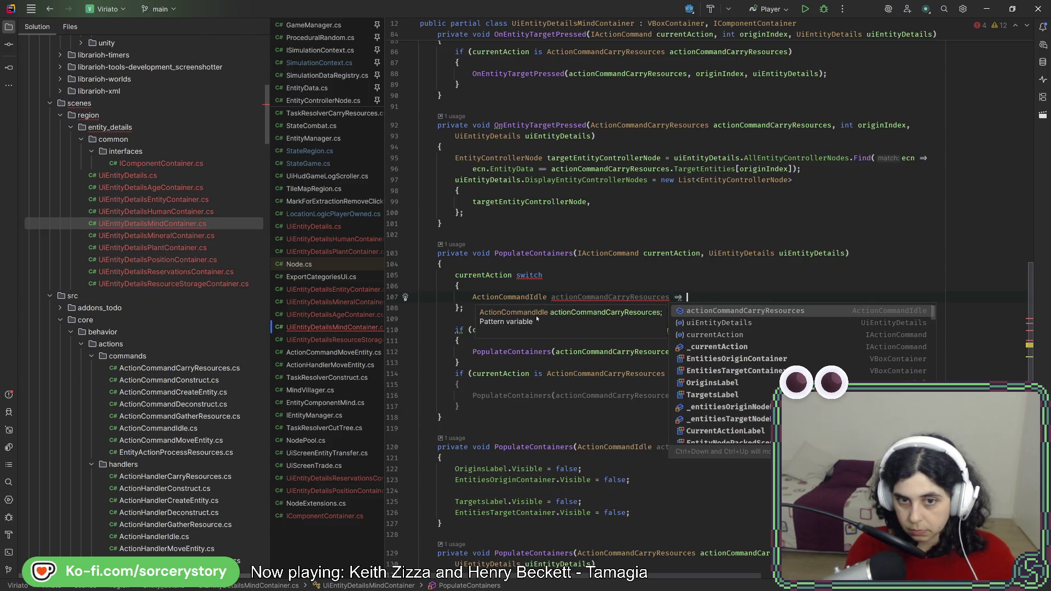
# Move the Idle if-block's PopulateContainers call onto the switch arm after the arrow
pyautogui.moveTo(472, 351); pyautogui.dragTo(749, 352)
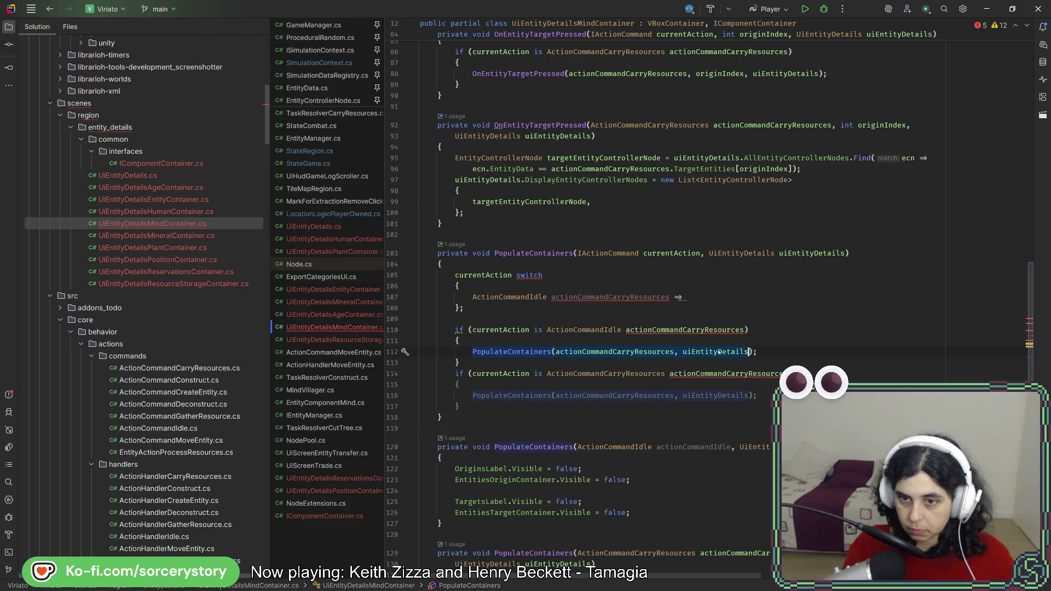
pyautogui.hotkey('ctrl', 'x')
pyautogui.click(761, 298)
pyautogui.hotkey('ctrl', 'v')
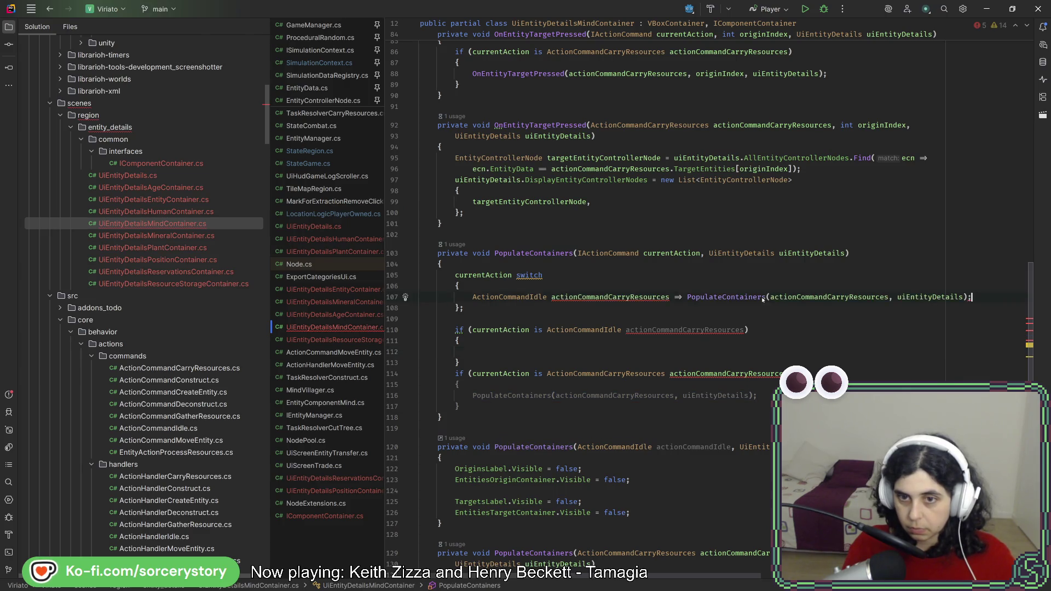
# Remove the stray case keyword from the arm and choose Generate type patterns via Alt+Enter
pyautogui.click(471, 298)
pyautogui.write('case')
pyautogui.press('Up')
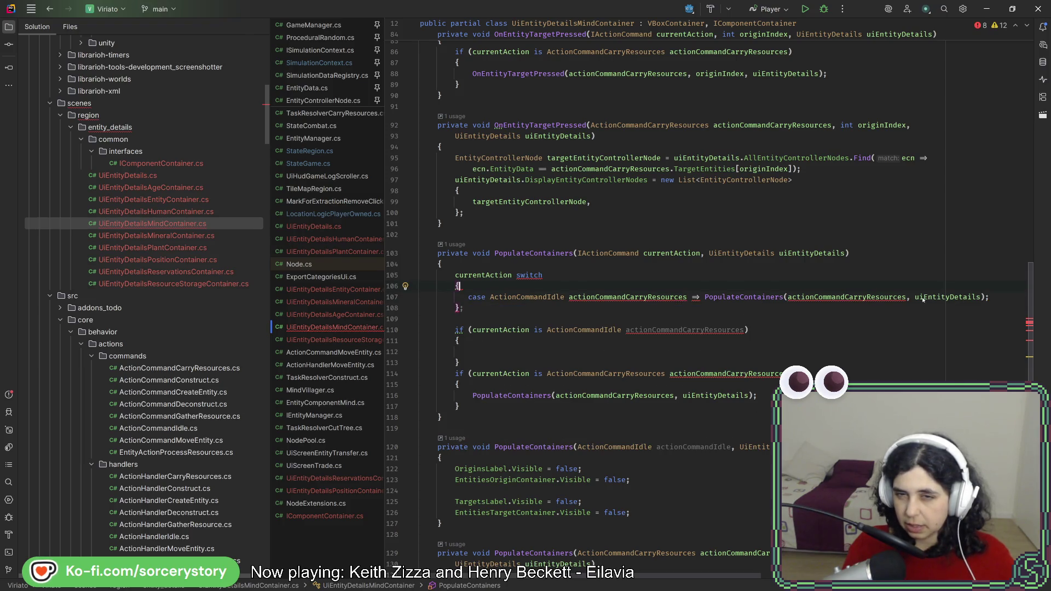
pyautogui.hotkey('ctrl', 'z')
pyautogui.hotkey('ctrl', 'z')
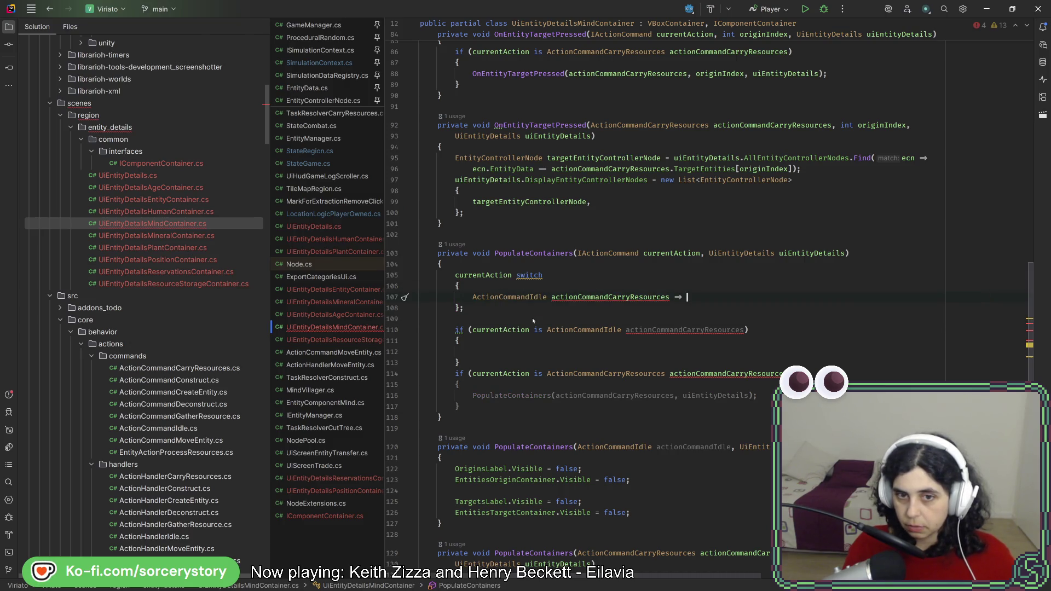
pyautogui.hotkey('ctrl', 'shift', 'z')
pyautogui.hotkey('ctrl', 'shift', 'z')
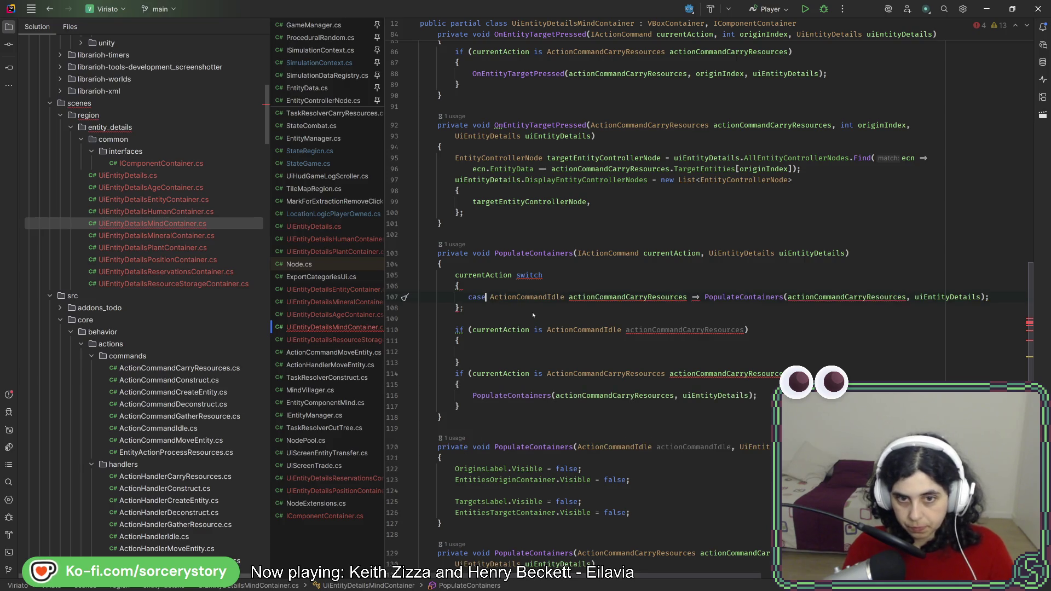
pyautogui.click(533, 315)
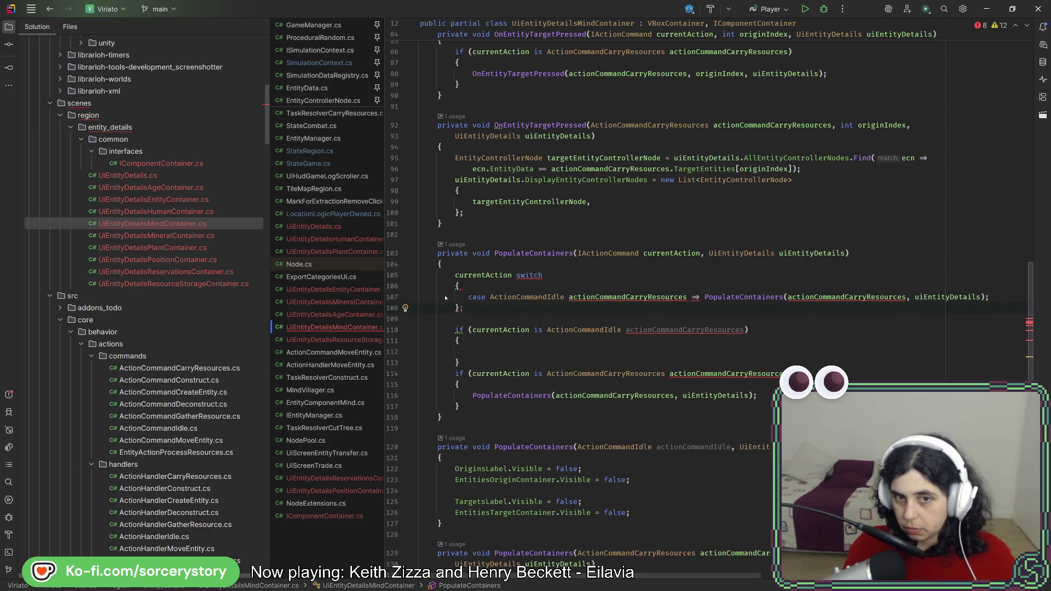
pyautogui.press('BackSpace')
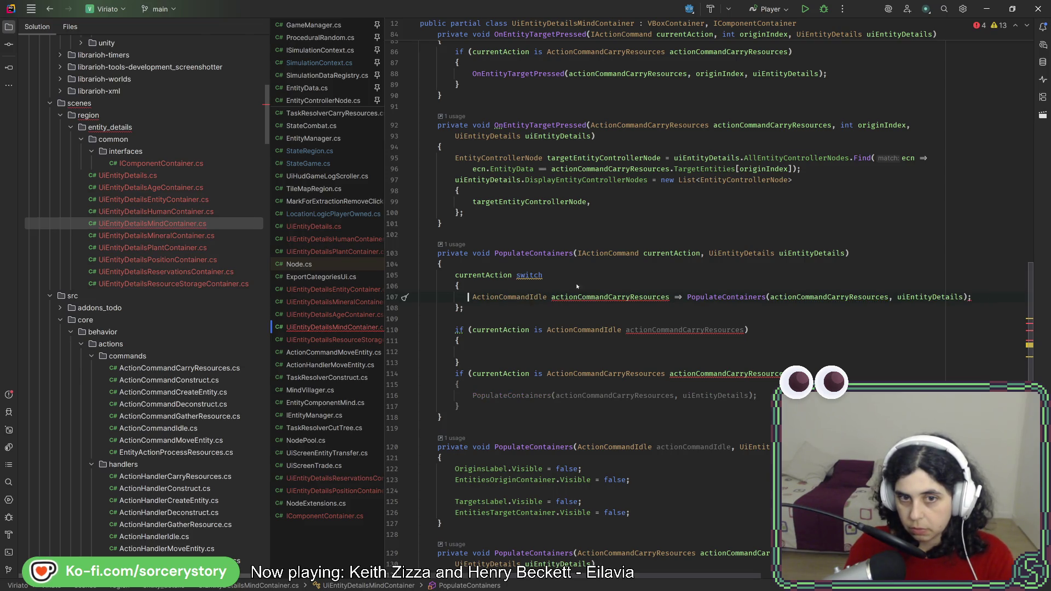
pyautogui.press('Delete')
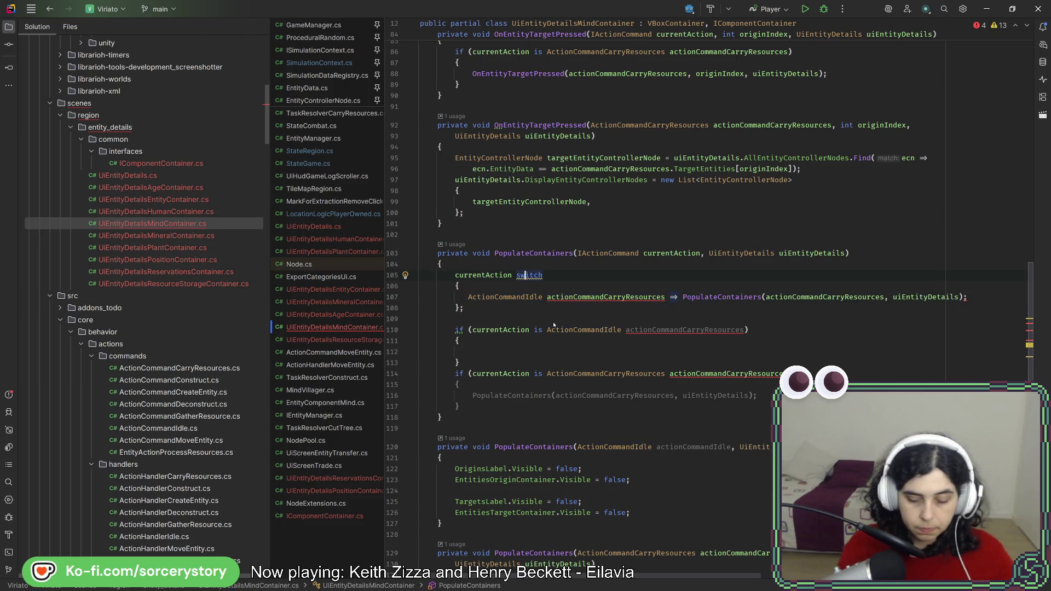
pyautogui.hotkey('alt', 'Return')
pyautogui.press('Return')
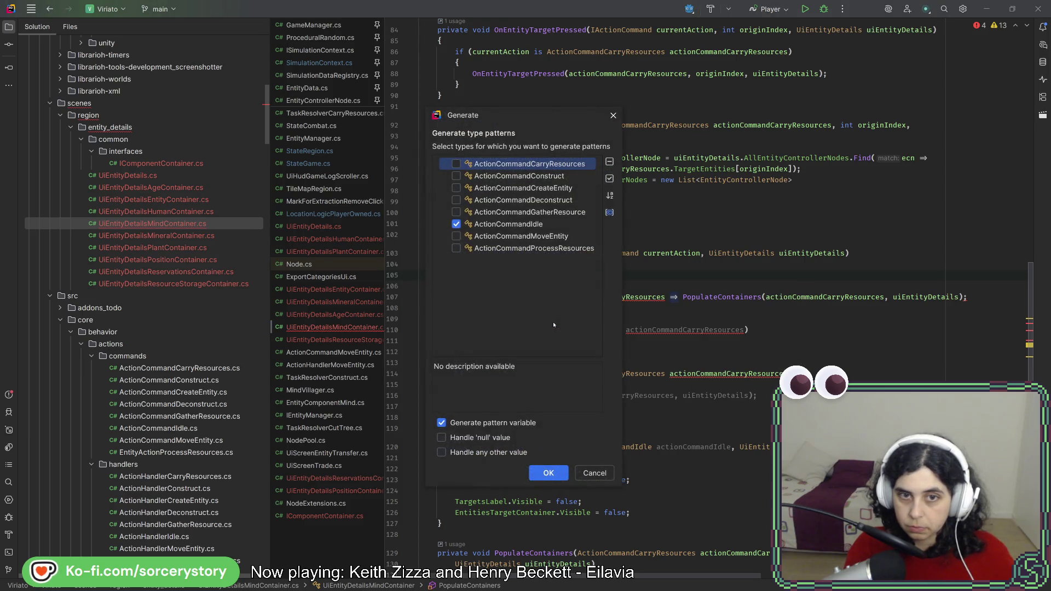
# Write the arm 'ActionCommandIdle actionCommandIdle => PopulateContainers(...)' with the suggested arguments
pyautogui.click(546, 474)
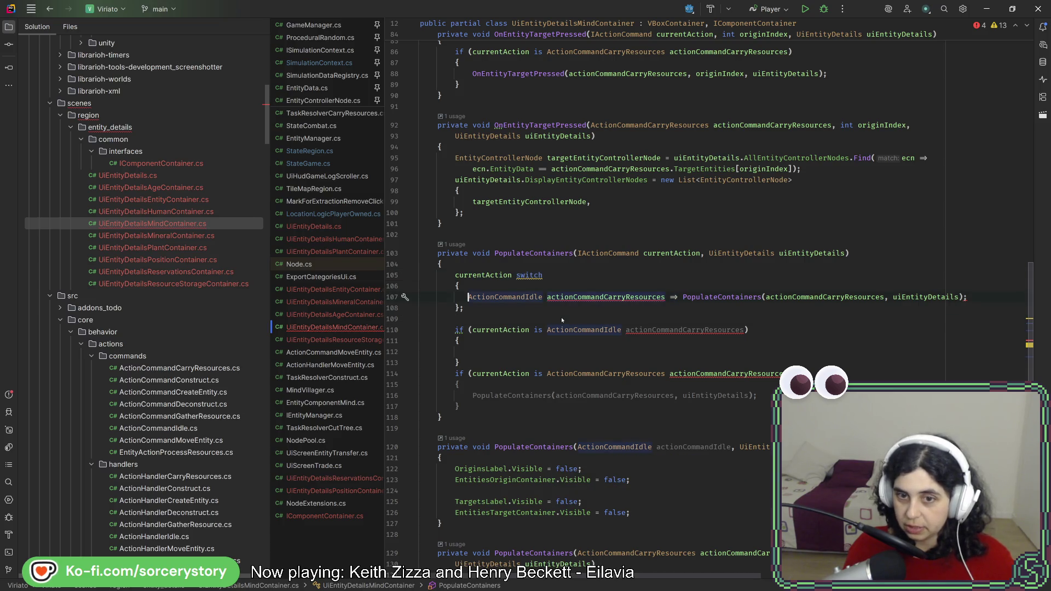
pyautogui.click(624, 330)
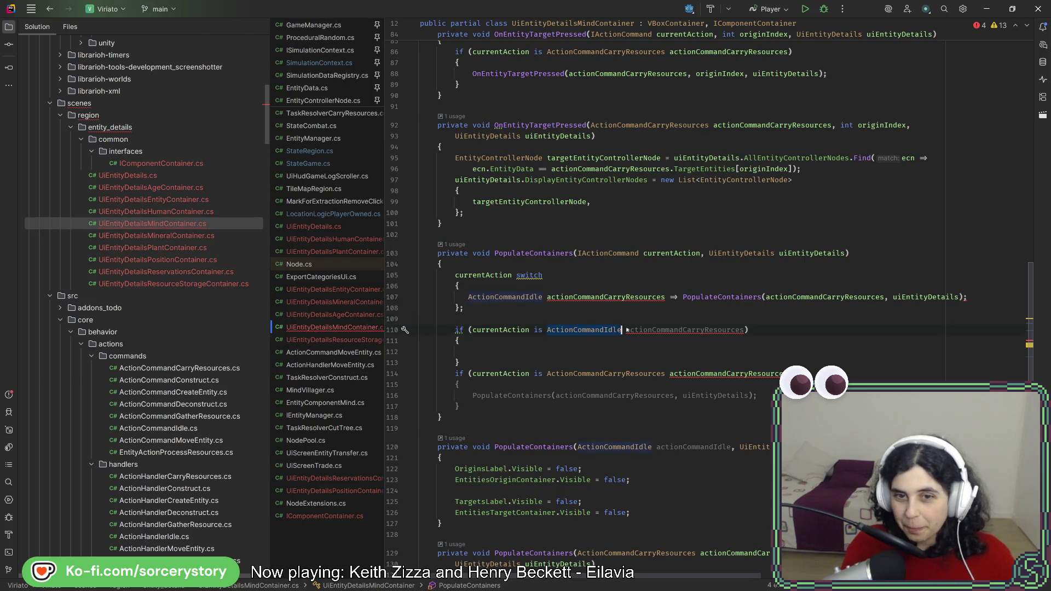
pyautogui.hotkey('ctrl', 'c')
pyautogui.click(580, 285)
pyautogui.press('Return')
pyautogui.hotkey('ctrl', 'v')
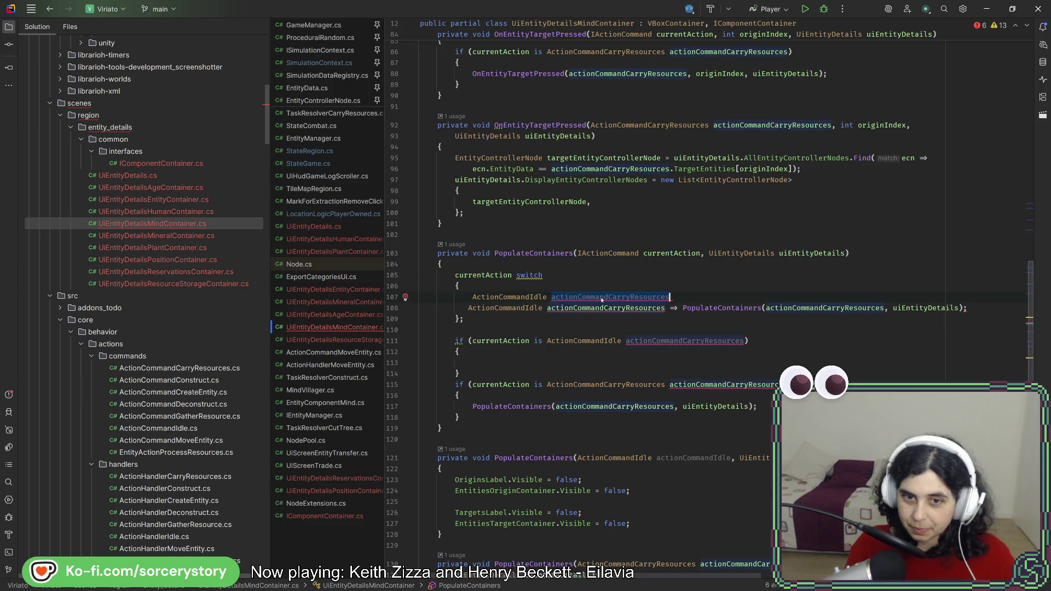
pyautogui.hotkey('ctrl', 'BackSpace')
pyautogui.write('Idle')
pyautogui.press('Return')
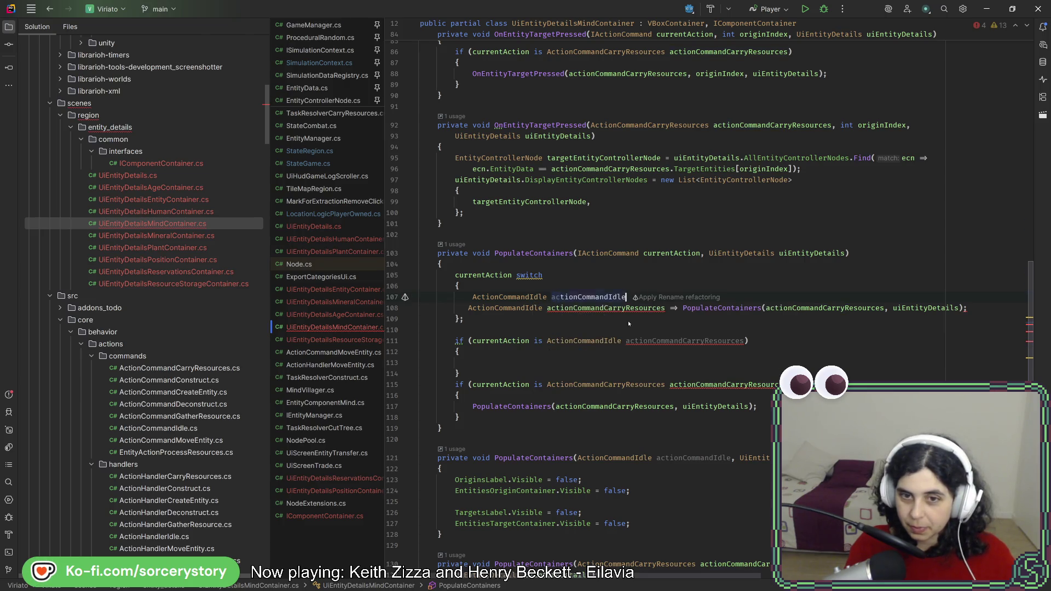
pyautogui.write(' => ')
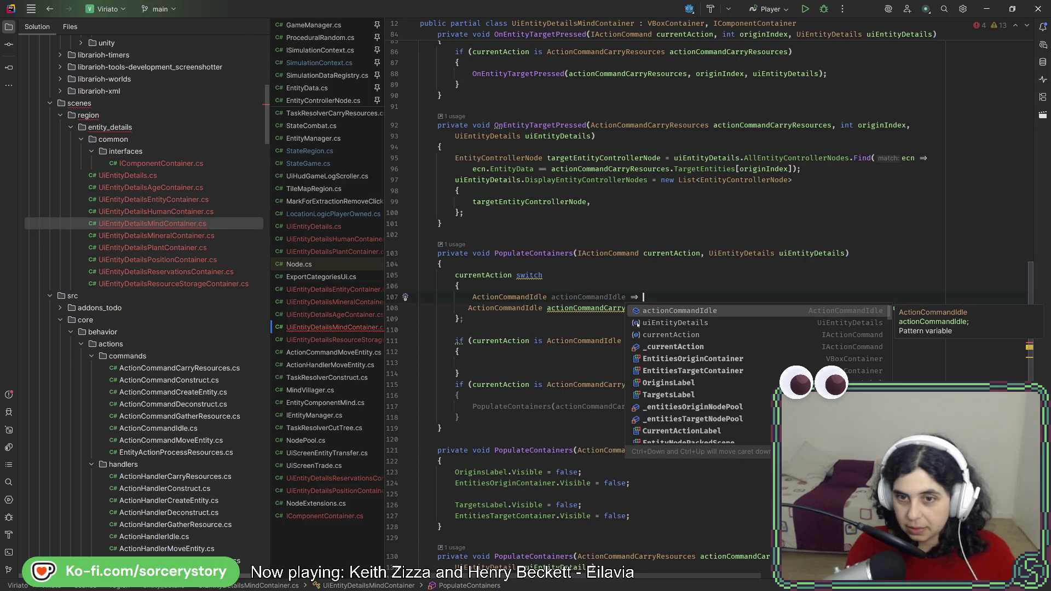
pyautogui.write('Popo')
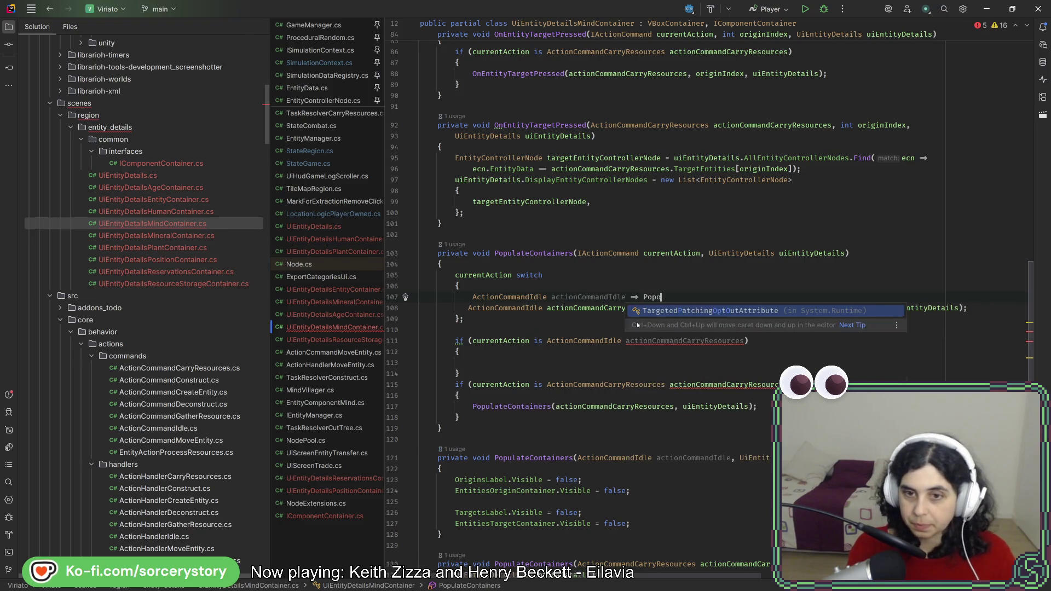
pyautogui.press('BackSpace')
pyautogui.write('u')
pyautogui.press('Return')
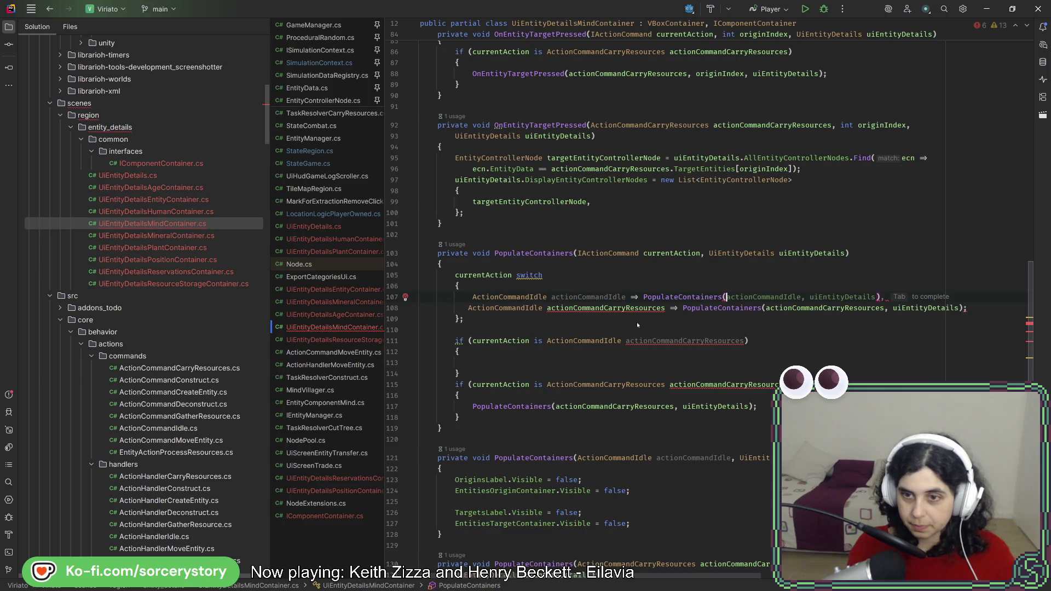
pyautogui.press('Tab')
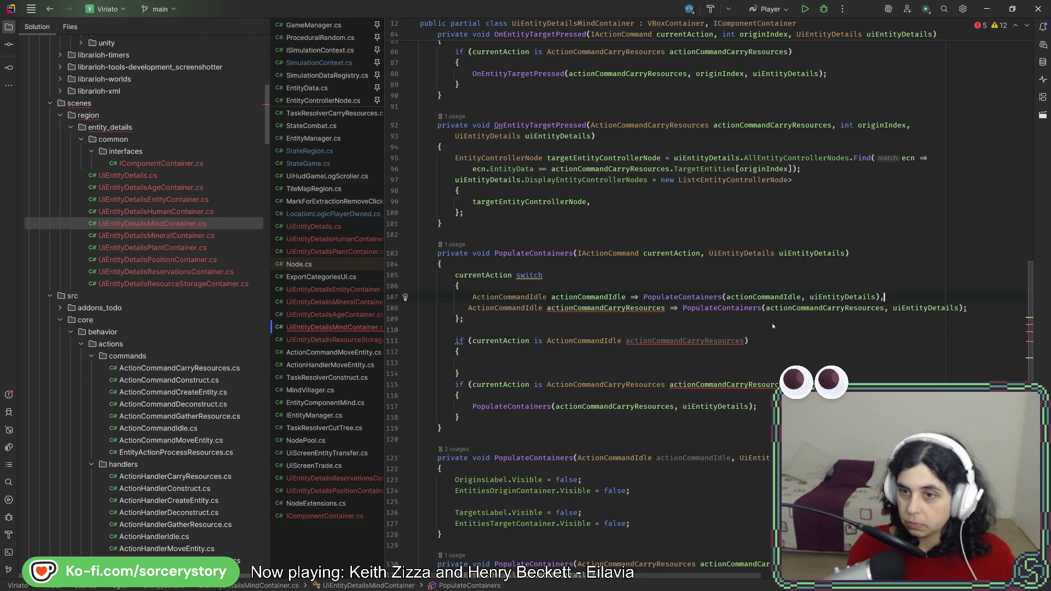
# Retype the second arm as ActionCommandCarryResources and delete the two old if-blocks
pyautogui.click(973, 308)
pyautogui.press('BackSpace')
pyautogui.write(',')
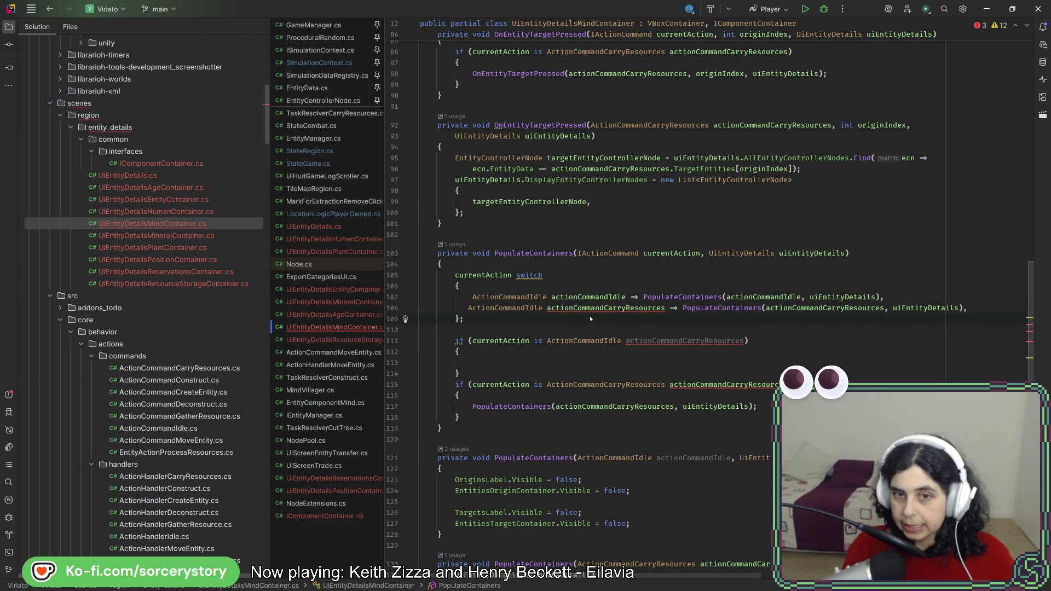
pyautogui.doubleClick(526, 307)
pyautogui.write('ActionCommandCarryResources')
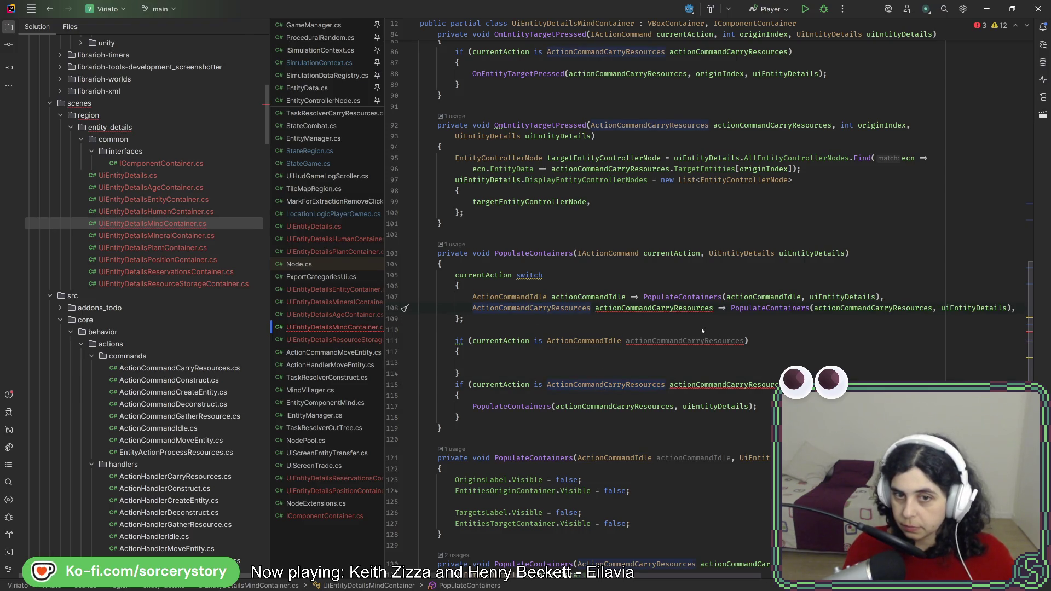
pyautogui.click(638, 308)
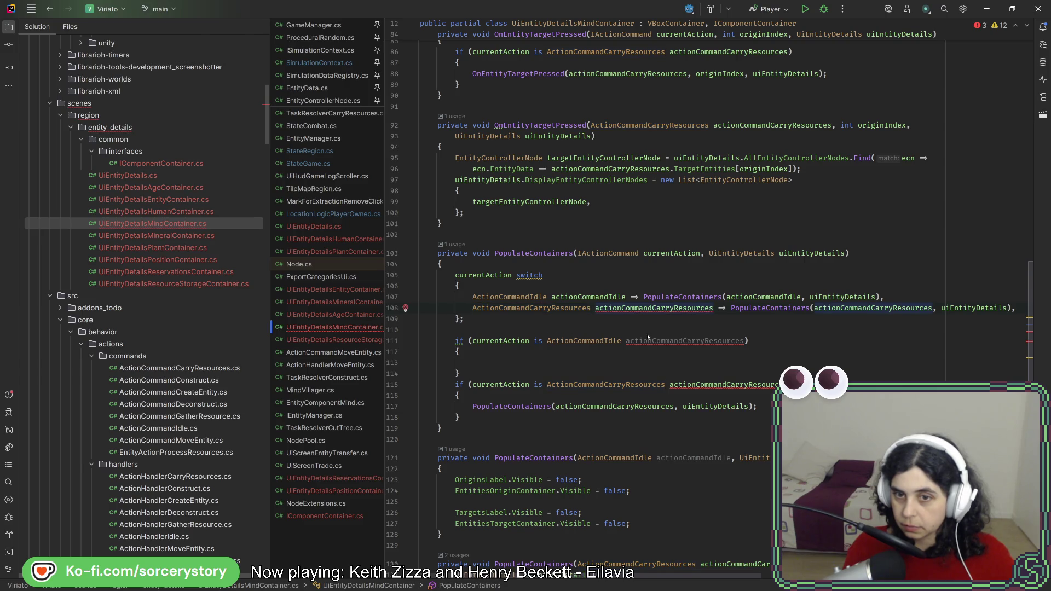
pyautogui.click(629, 385)
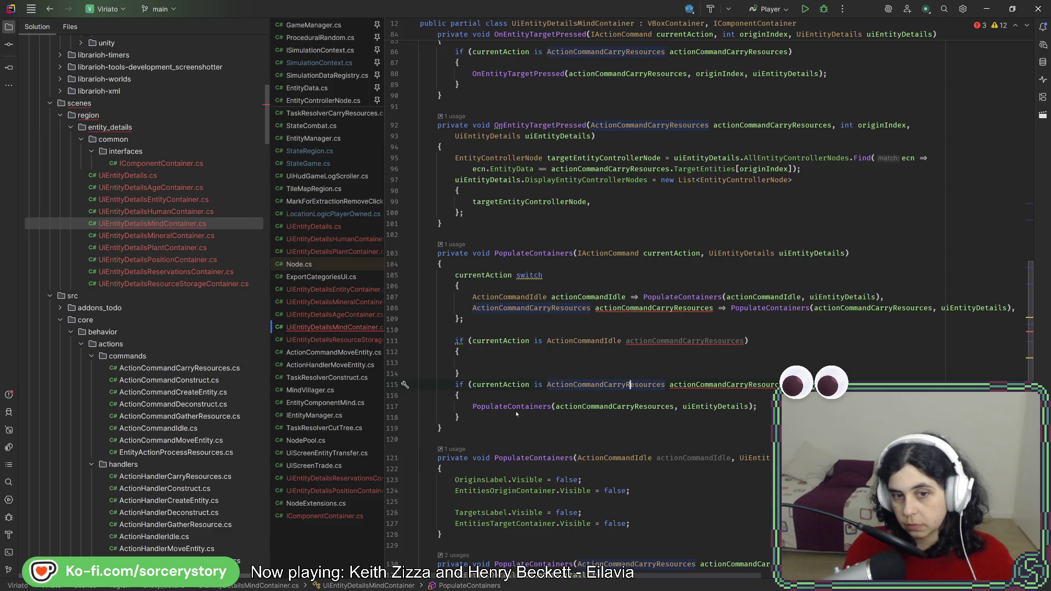
pyautogui.moveTo(516, 415); pyautogui.dragTo(526, 323)
pyautogui.press('BackSpace')
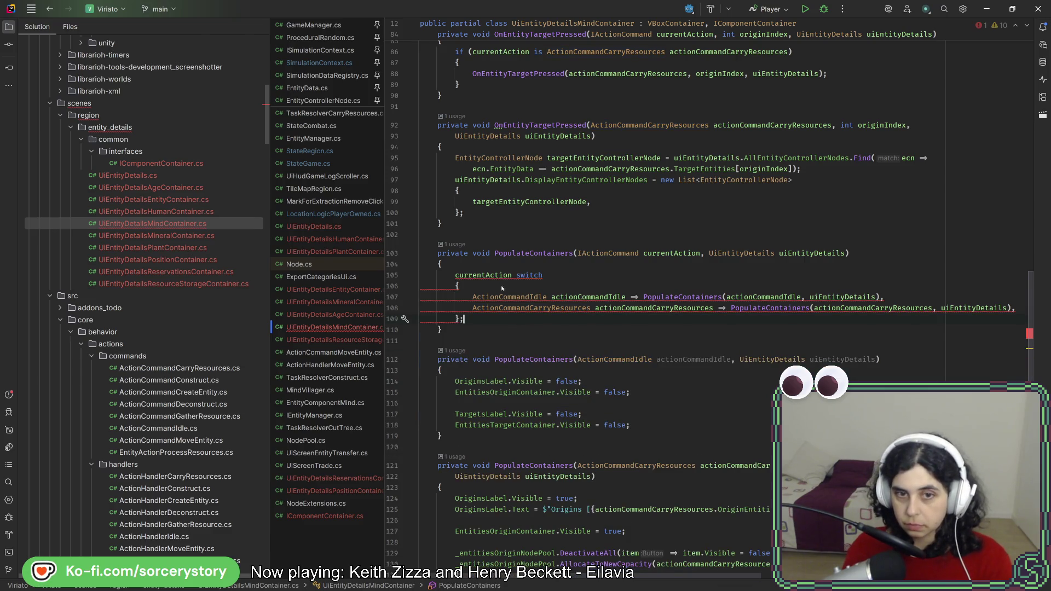
# Turn the head into switch(currentAction) and make ActionCommandIdle a case label ending in break
pyautogui.moveTo(499, 277)
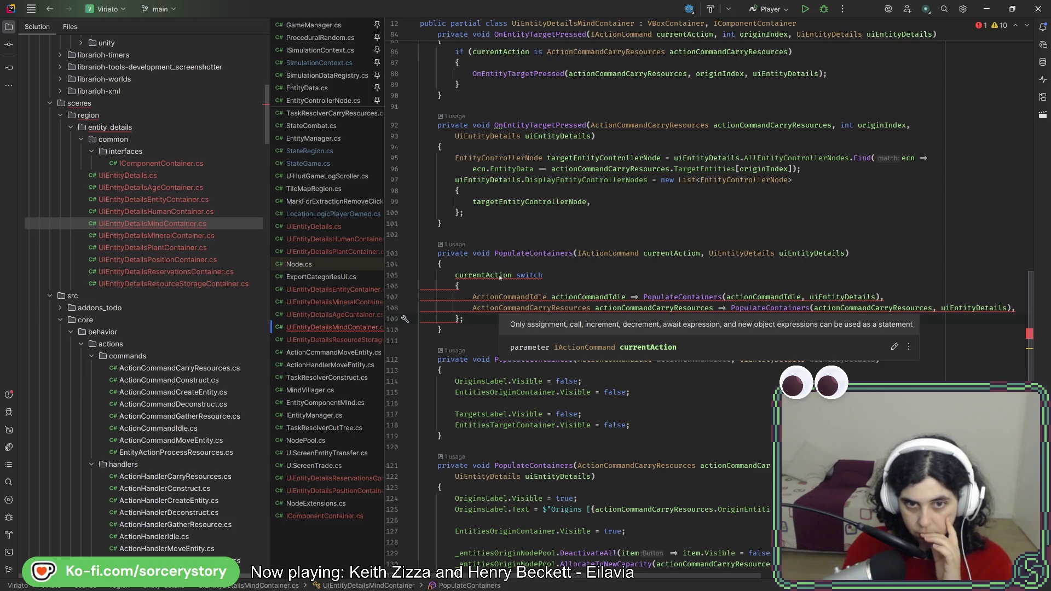
pyautogui.click(499, 276)
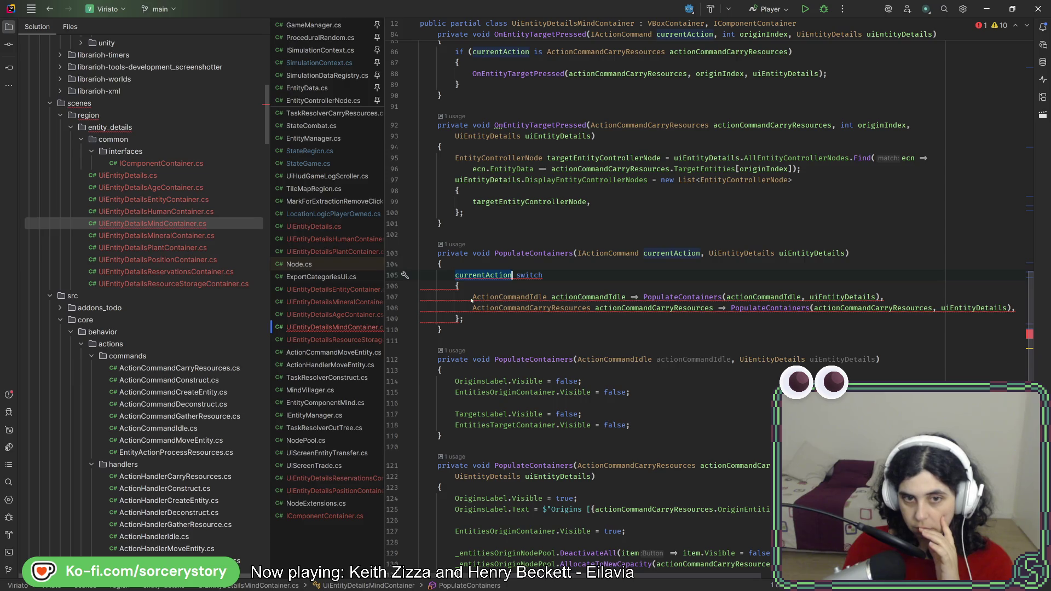
pyautogui.write('ca')
pyautogui.press('Return')
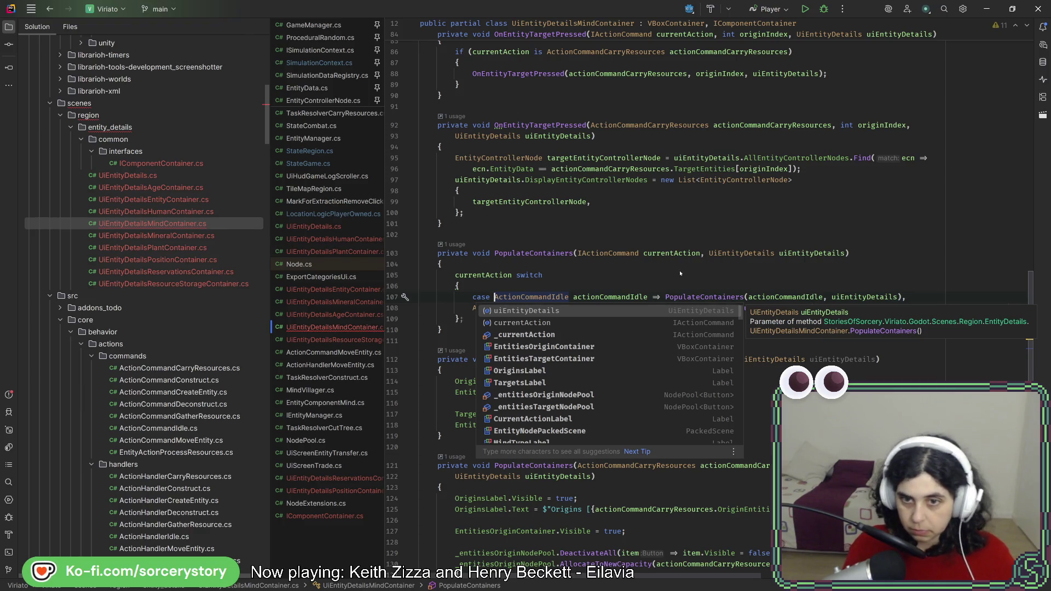
pyautogui.click(648, 297)
pyautogui.press('Delete')
pyautogui.press('Delete')
pyautogui.press('Delete')
pyautogui.write(':')
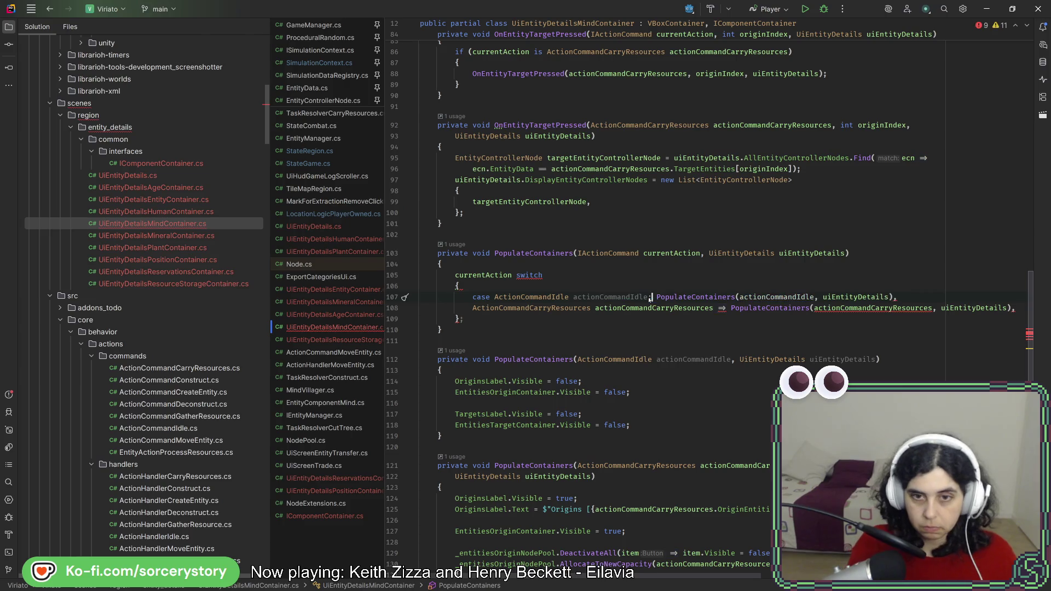
pyautogui.click(513, 276)
pyautogui.hotkey('ctrl', 'BackSpace')
pyautogui.press('End')
pyautogui.write('(currentAction')
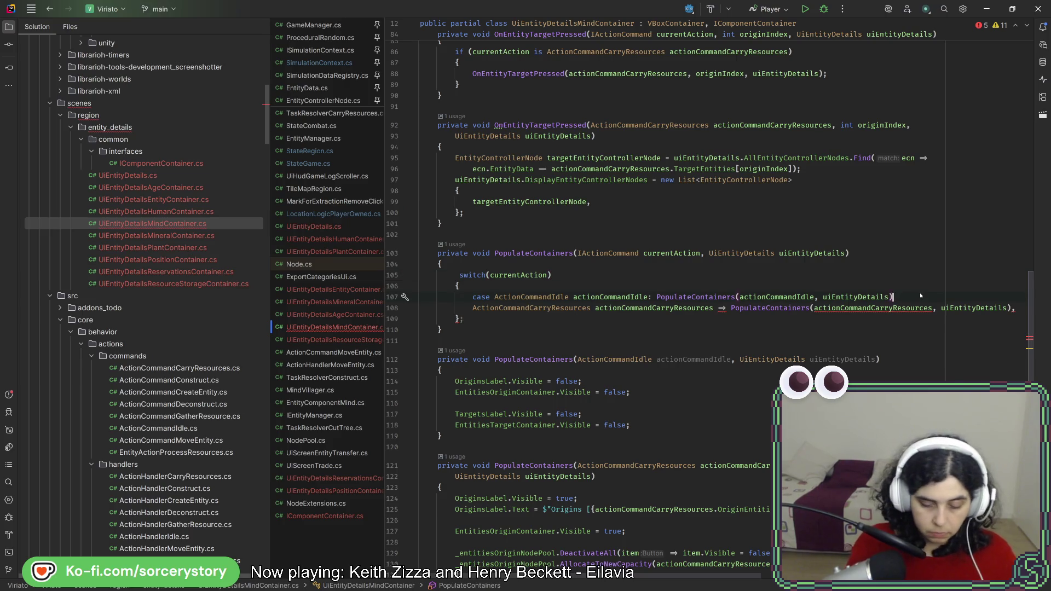
pyautogui.hotkey('ctrl', 'shift', 'Return')
pyautogui.write('break;')
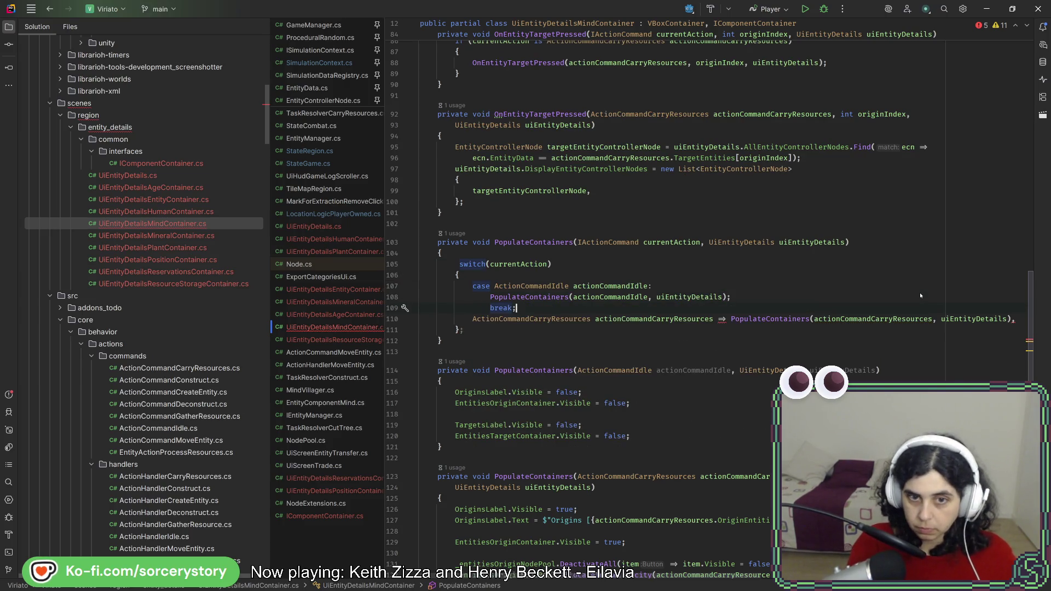
pyautogui.press('Return')
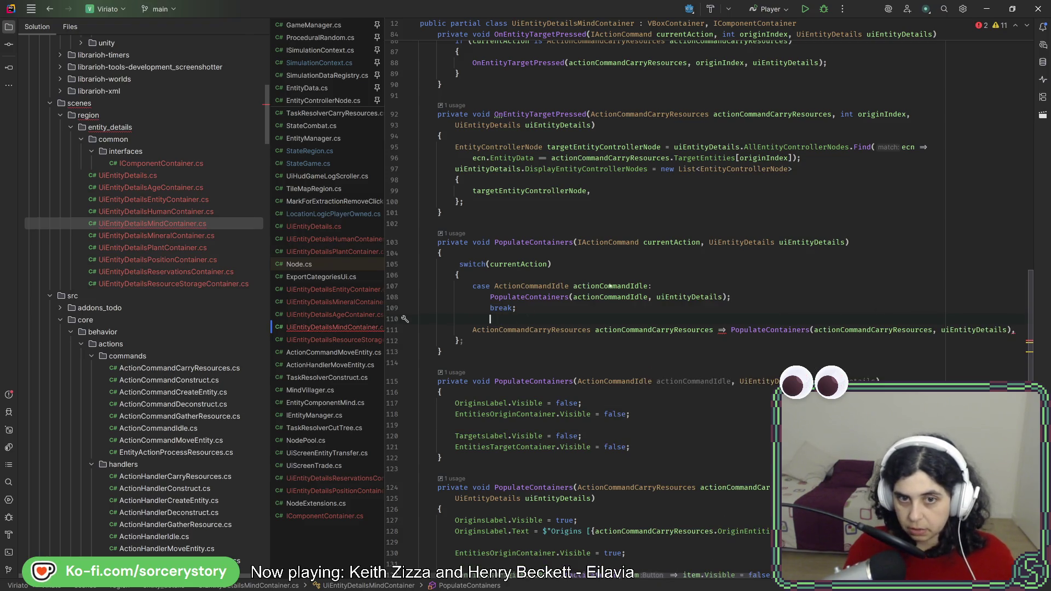
# Convert the ActionCommandCarryResources arm into a case whose PopulateContainers call ends with ';' and break
pyautogui.doubleClick(480, 285)
pyautogui.hotkey('ctrl', 'c')
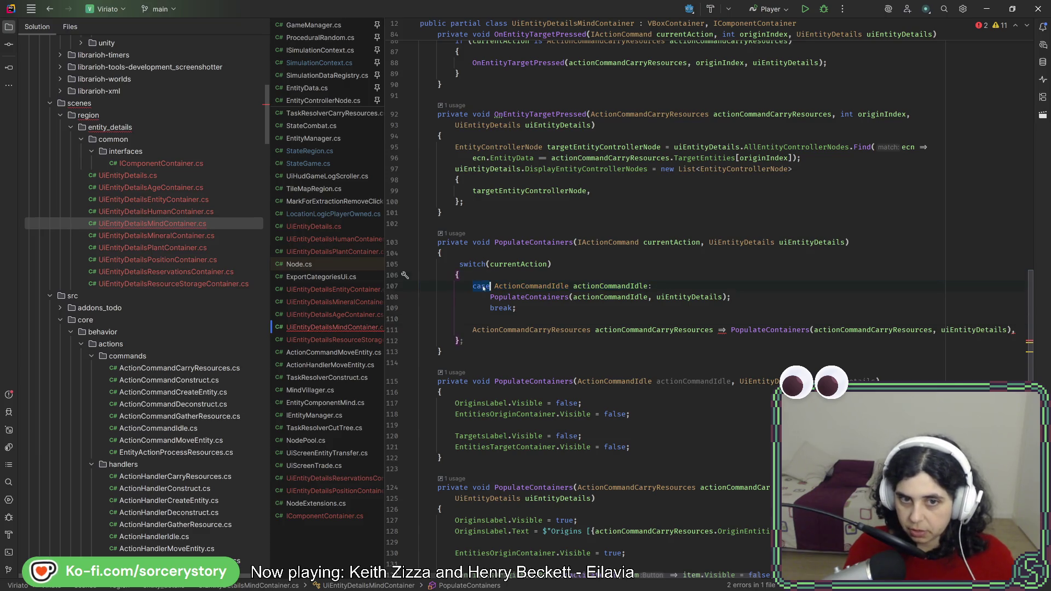
pyautogui.click(466, 333)
pyautogui.hotkey('ctrl', 'v')
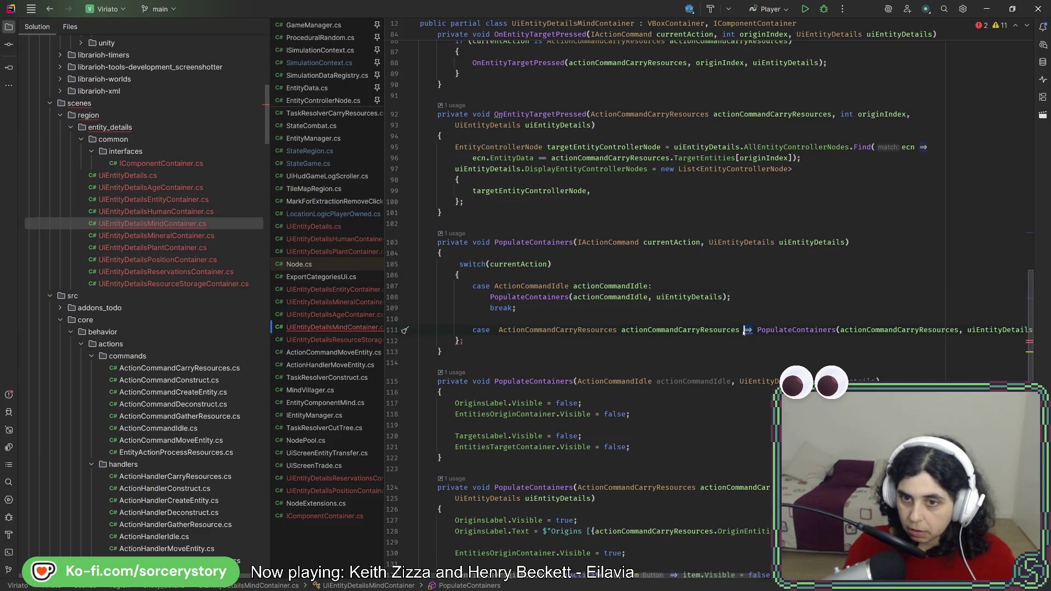
pyautogui.press('Delete')
pyautogui.press('Delete')
pyautogui.press('Delete')
pyautogui.write(':')
pyautogui.press('Return')
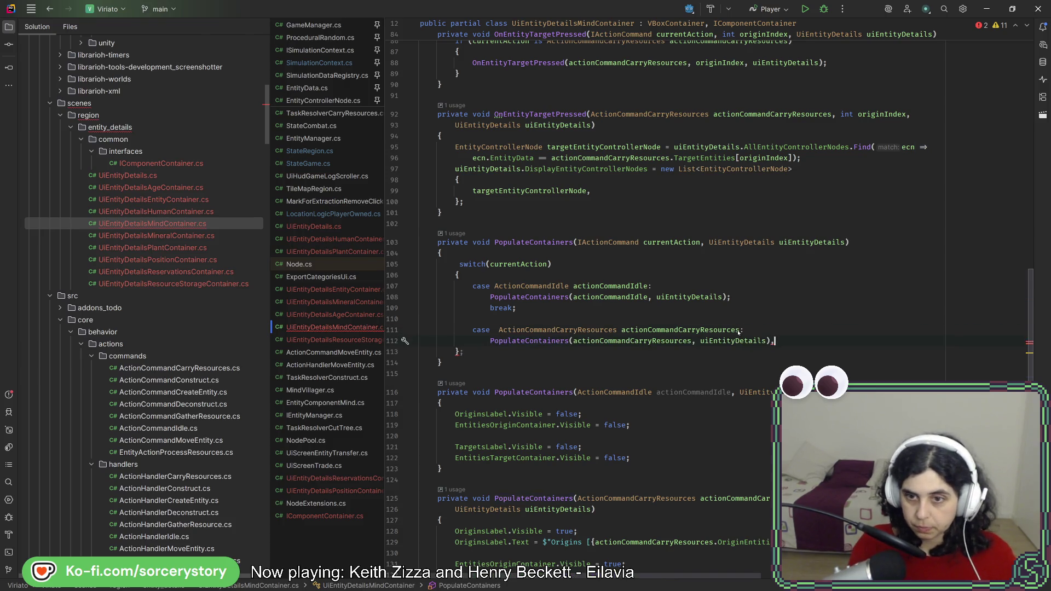
pyautogui.press('End')
pyautogui.press('Return')
pyautogui.press('BackSpace')
pyautogui.press('BackSpace')
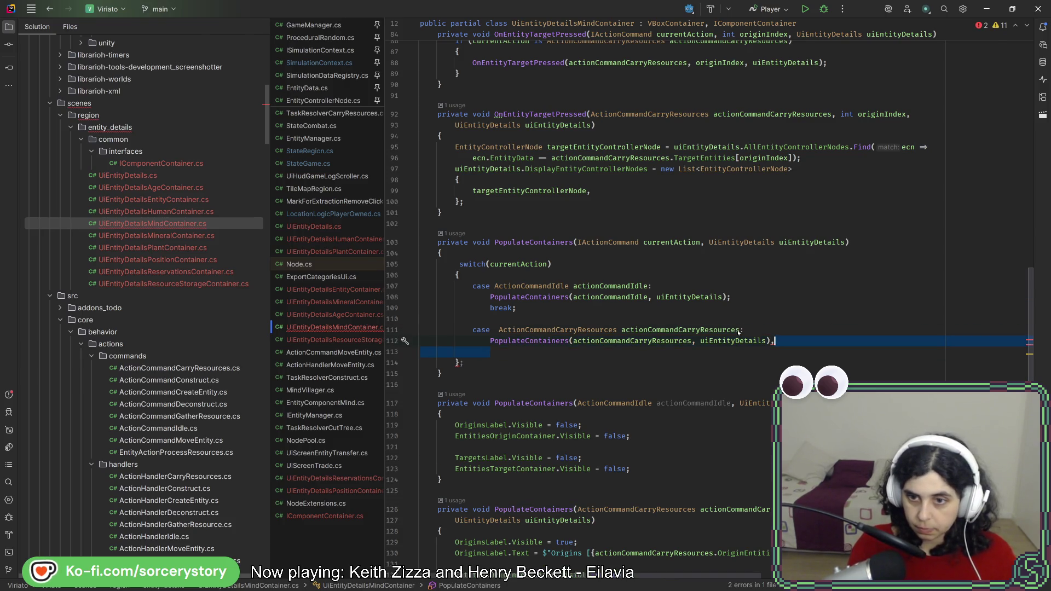
pyautogui.write(';')
pyautogui.press('Return')
pyautogui.write('bre')
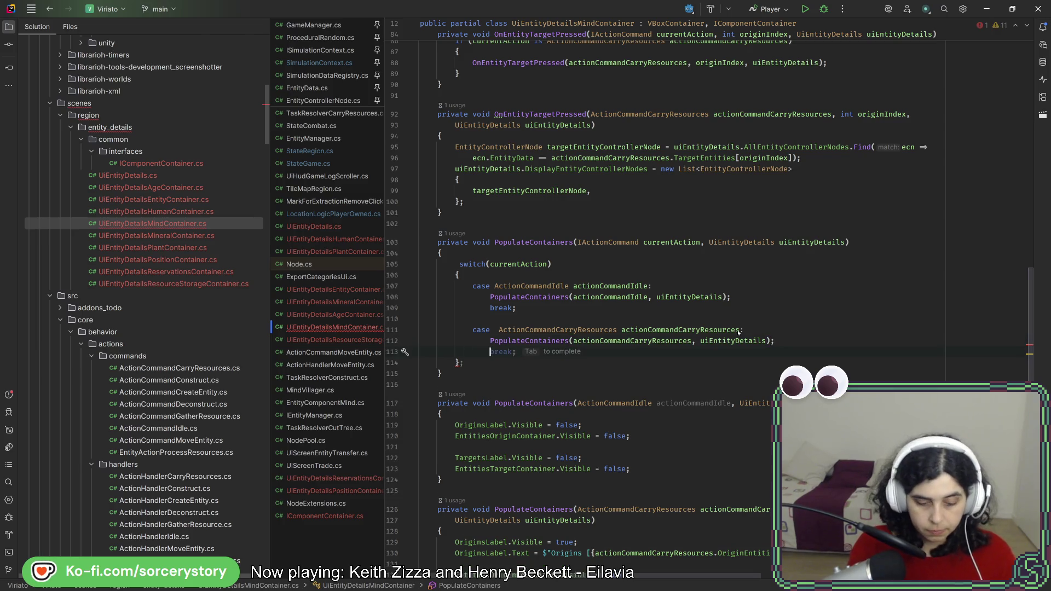
pyautogui.press('Tab')
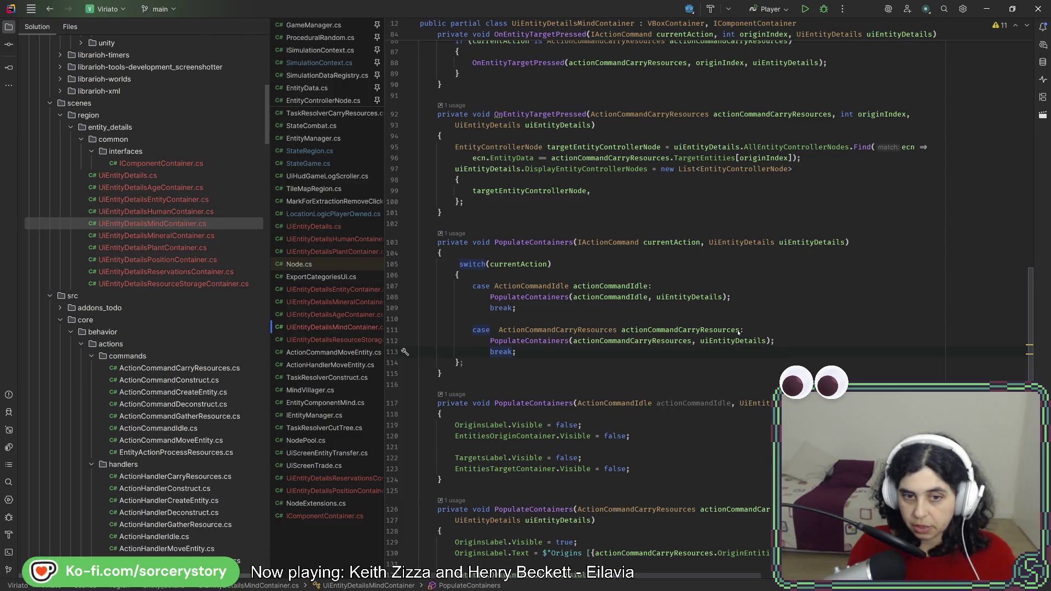
# Reformat the PopulateContainers method and bring up quick actions on the switch keyword
pyautogui.click(738, 330)
pyautogui.hotkey('ctrl', 'alt', 'l')
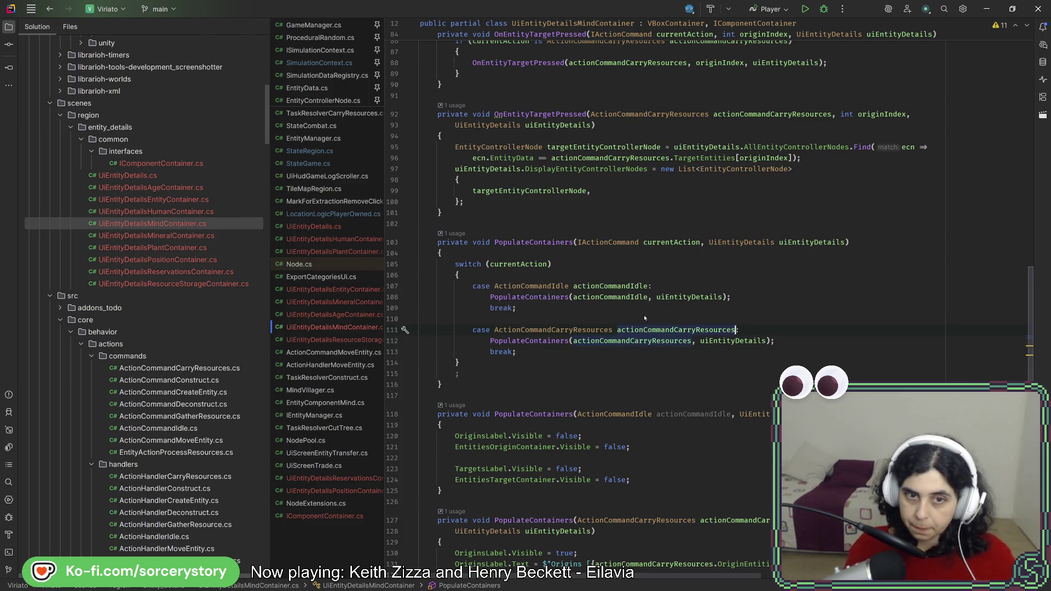
pyautogui.click(468, 265)
pyautogui.hotkey('alt', 'Return')
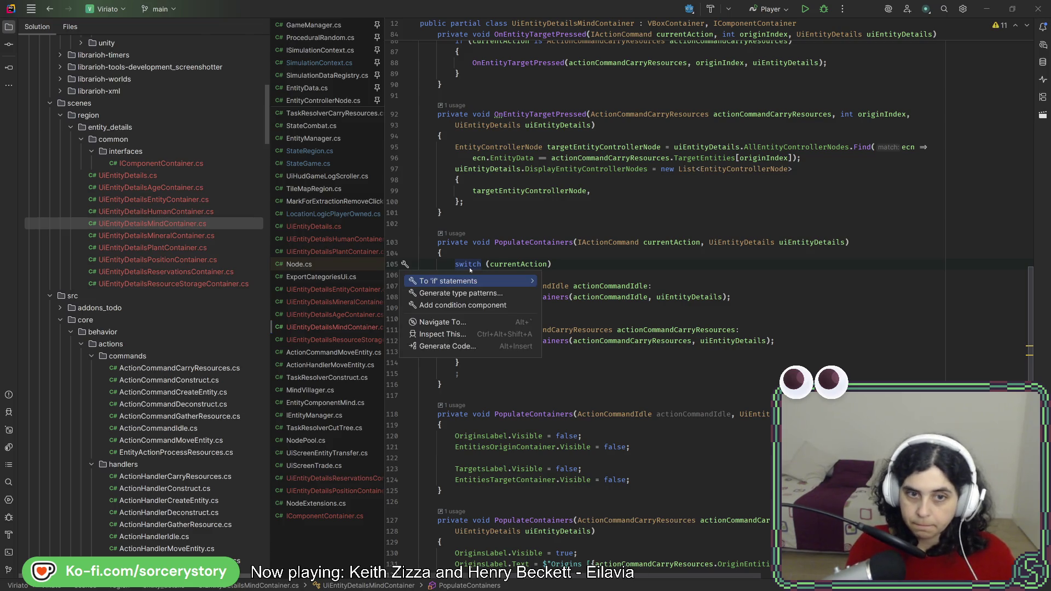
pyautogui.press('Down')
pyautogui.press('Return')
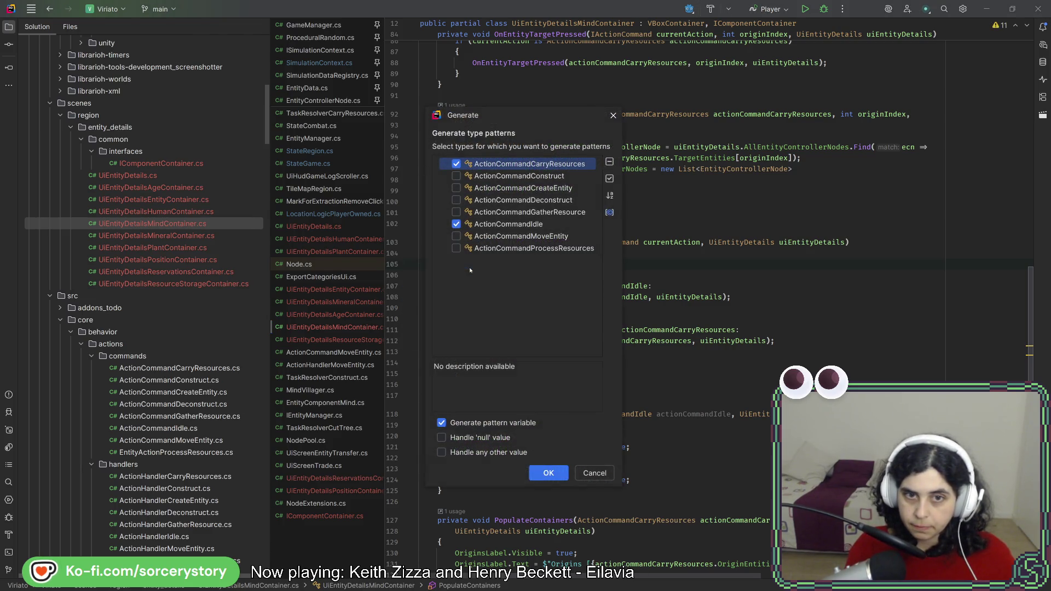
pyautogui.press('Return')
pyautogui.hotkey('alt', 'Return')
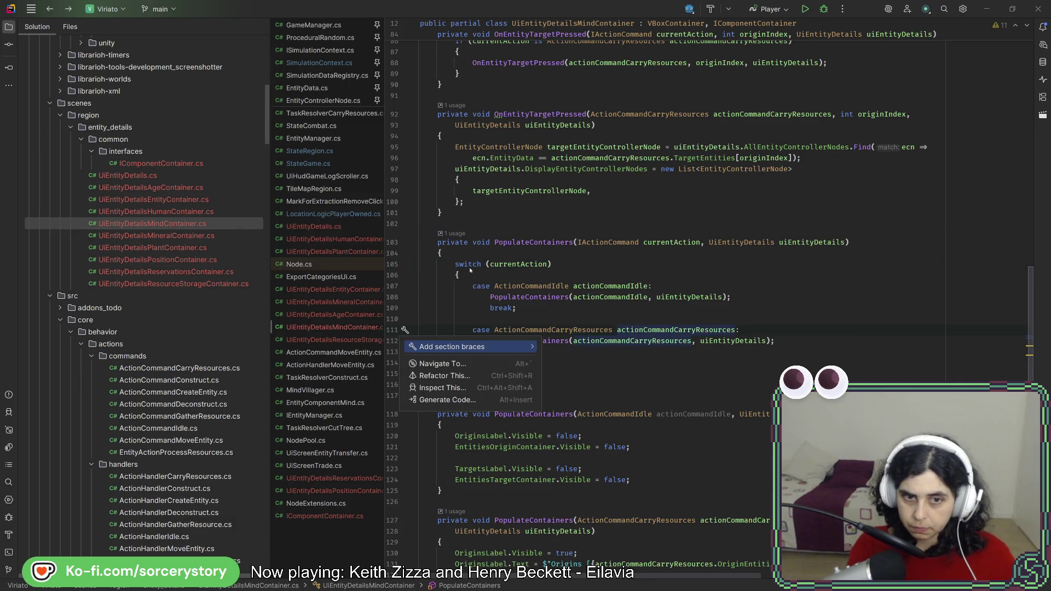
pyautogui.press('Escape')
pyautogui.hotkey('alt', 'Return')
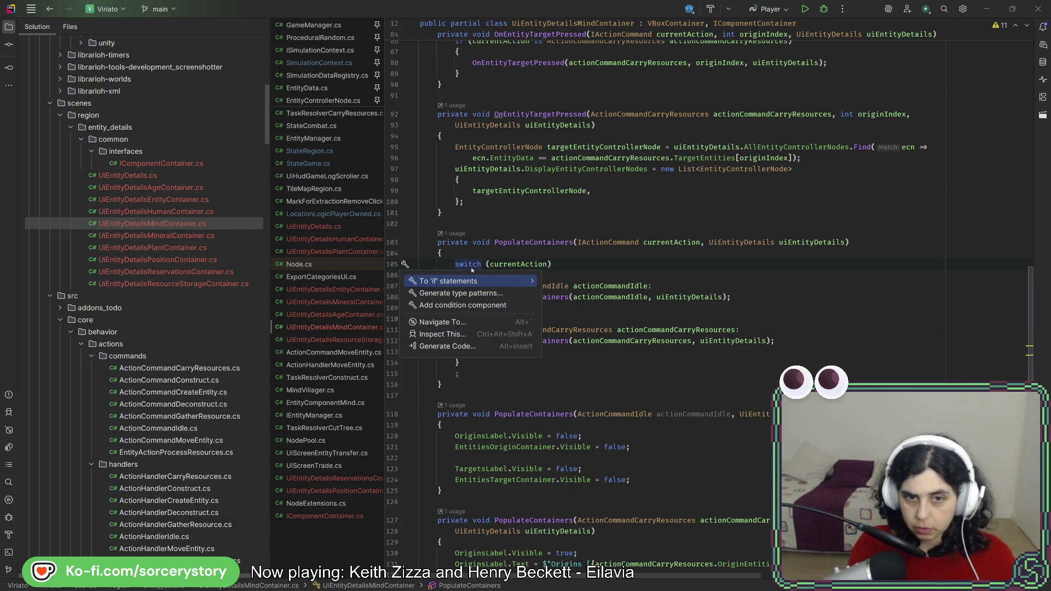
pyautogui.press('Down')
pyautogui.press('Down')
pyautogui.press('Up')
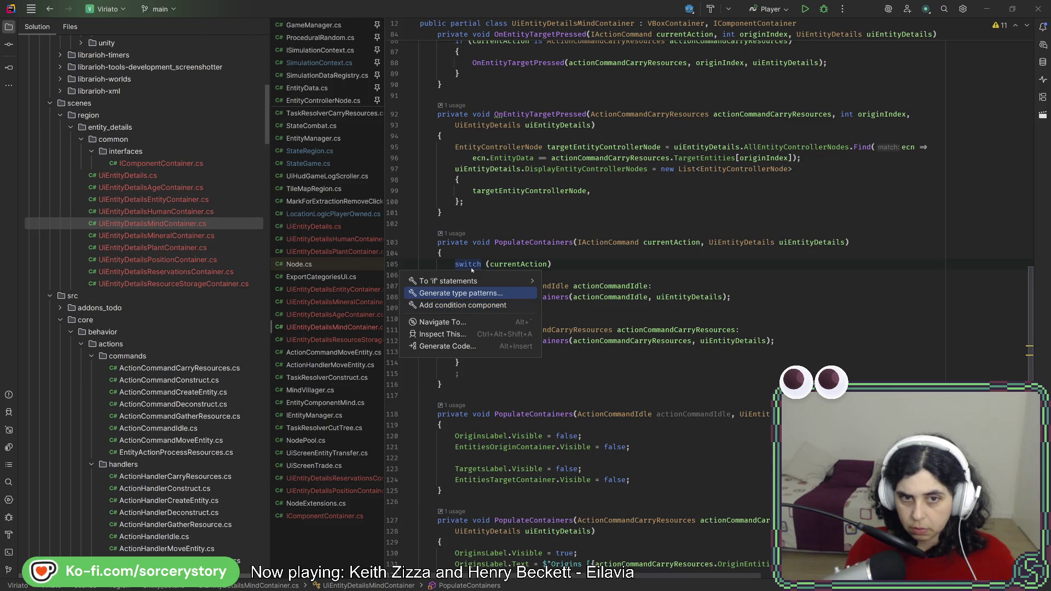
pyautogui.press('Up')
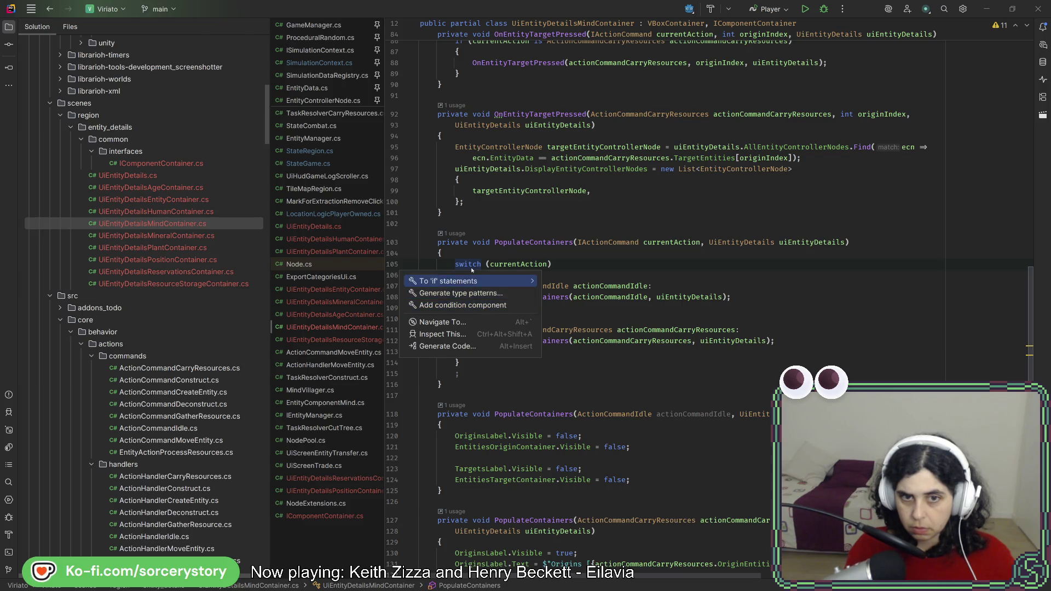
pyautogui.press('Return')
pyautogui.hotkey('alt', 'Return')
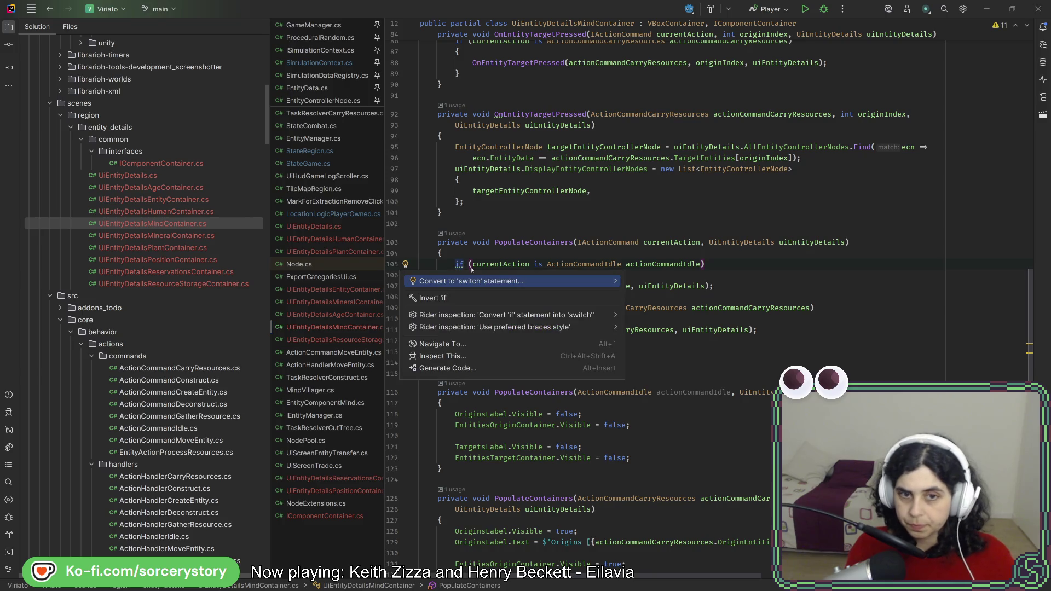
pyautogui.press('Return')
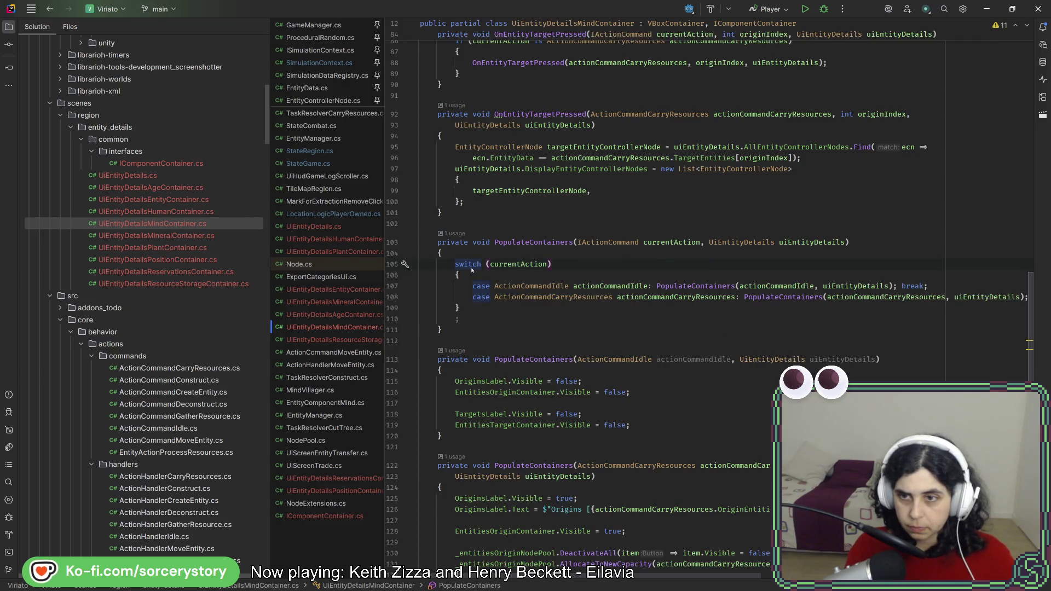
pyautogui.hotkey('ctrl', 'z')
pyautogui.hotkey('ctrl', 'z')
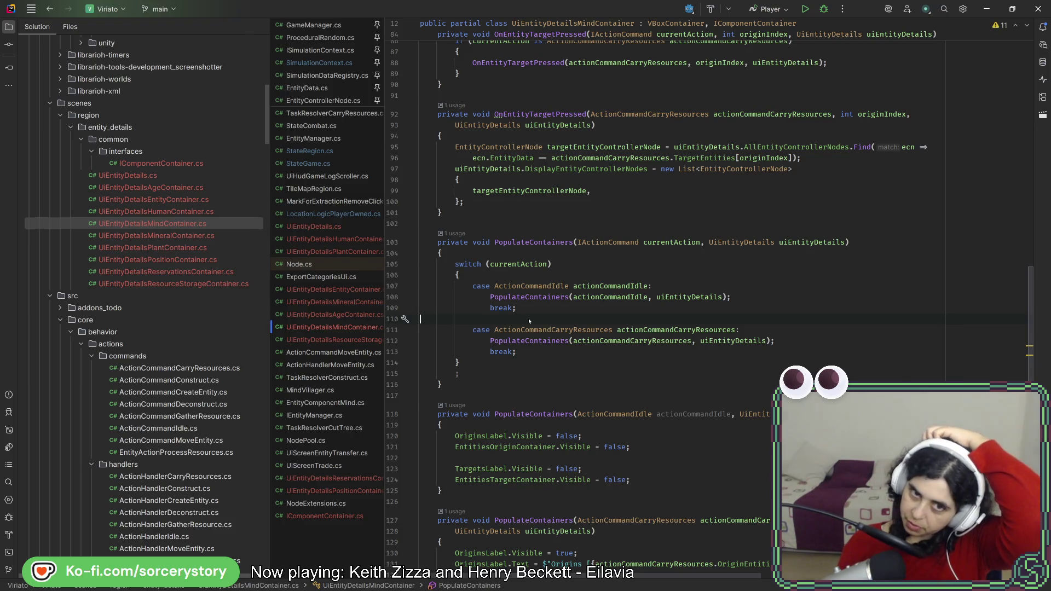
pyautogui.click(470, 366)
pyautogui.click(472, 375)
pyautogui.press('BackSpace')
pyautogui.press('BackSpace')
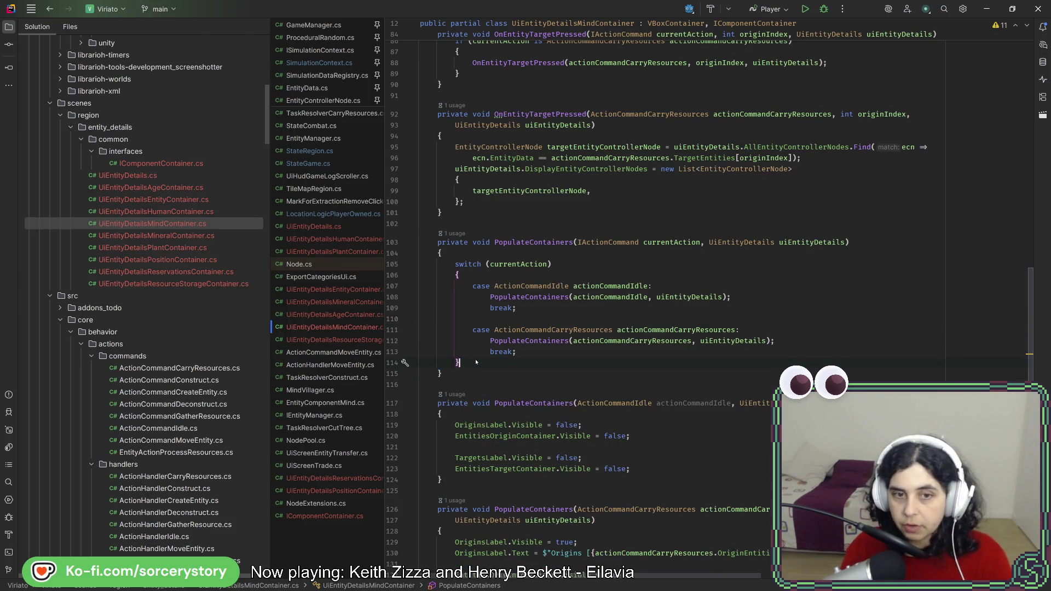
# Check usages of currentAction and OnEntityTargetPressed, then select the switch(currentAction) block in PopulateContainers
pyautogui.scroll(-4, 481, 317)
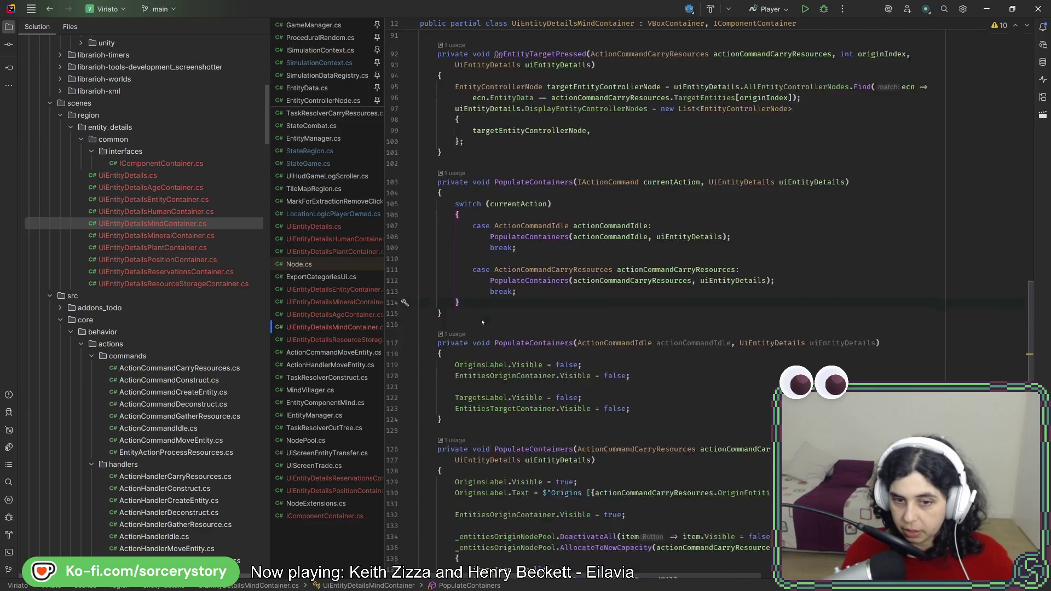
pyautogui.scroll(6, 479, 316)
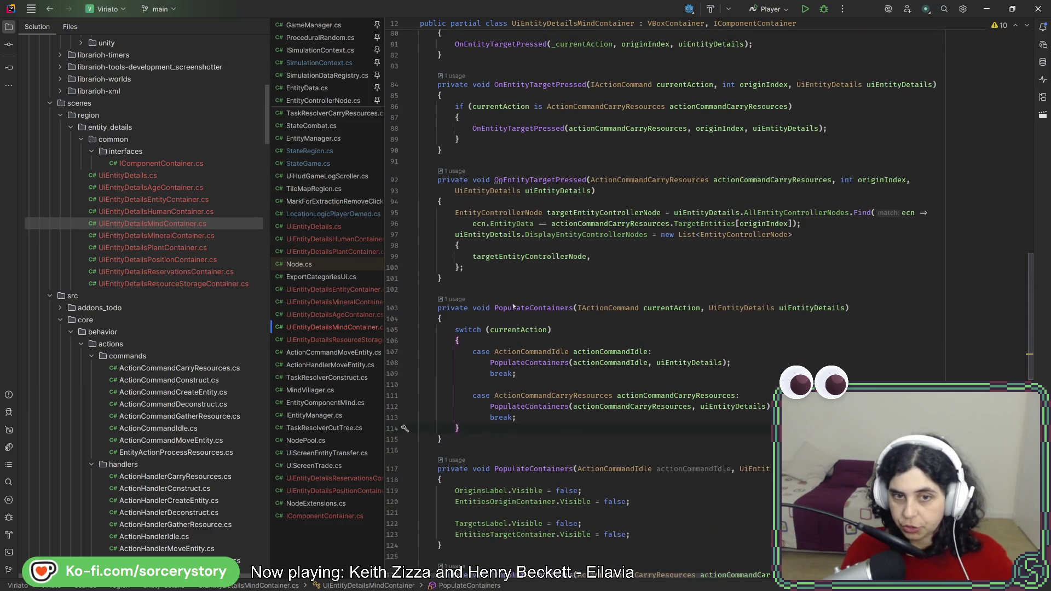
pyautogui.scroll(-15, 577, 334)
pyautogui.scroll(7, 555, 340)
pyautogui.scroll(12, 556, 342)
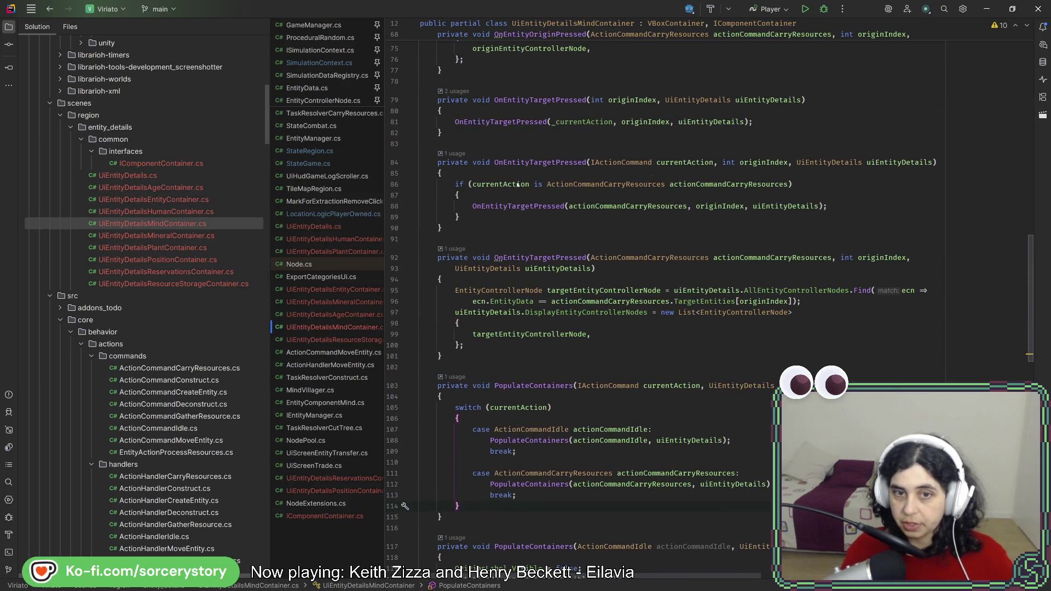
pyautogui.scroll(5, 611, 402)
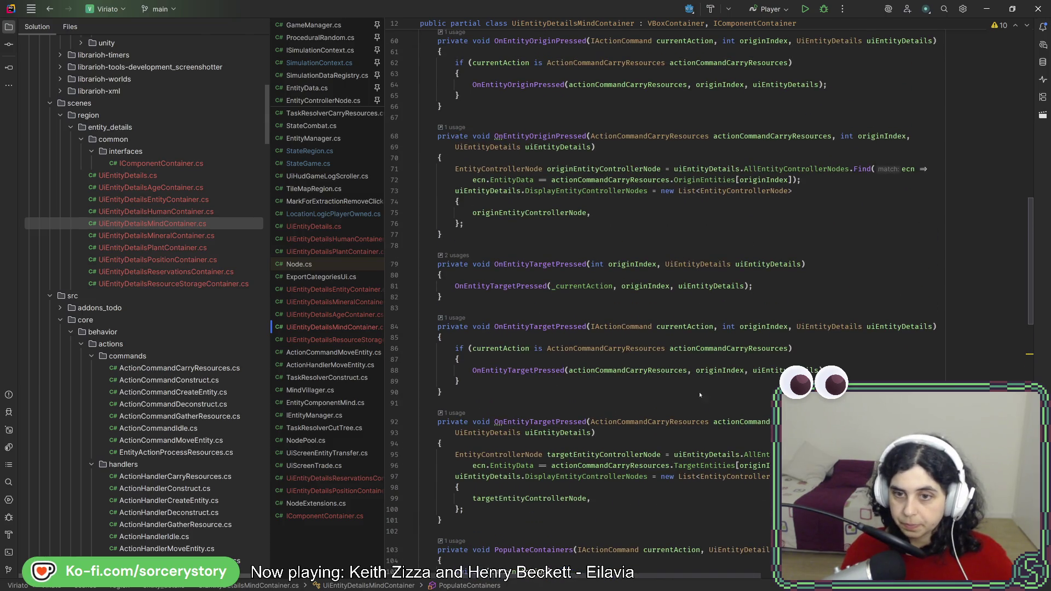
pyautogui.click(516, 348)
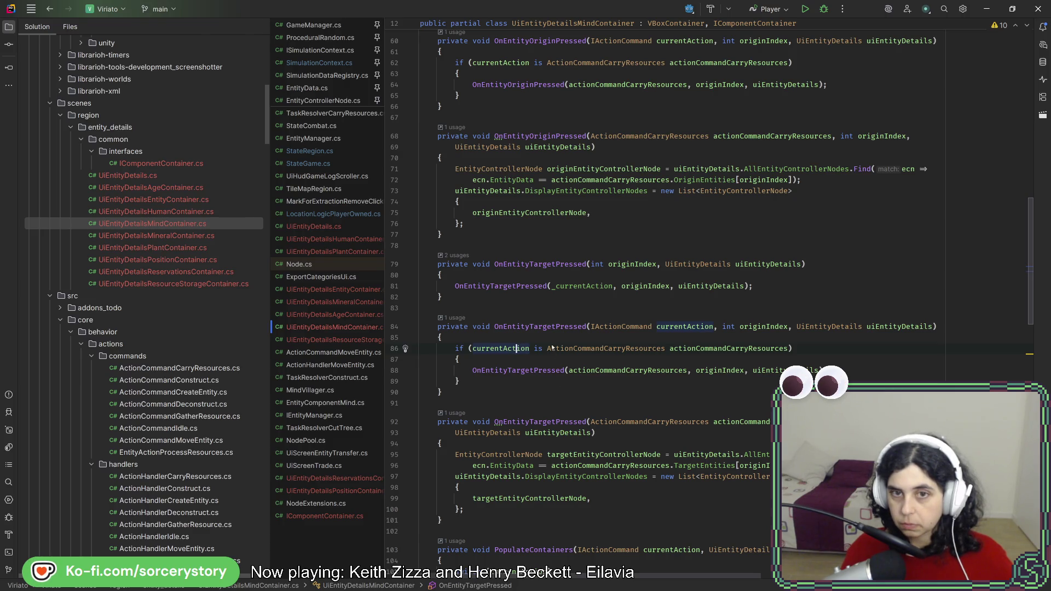
pyautogui.click(547, 327)
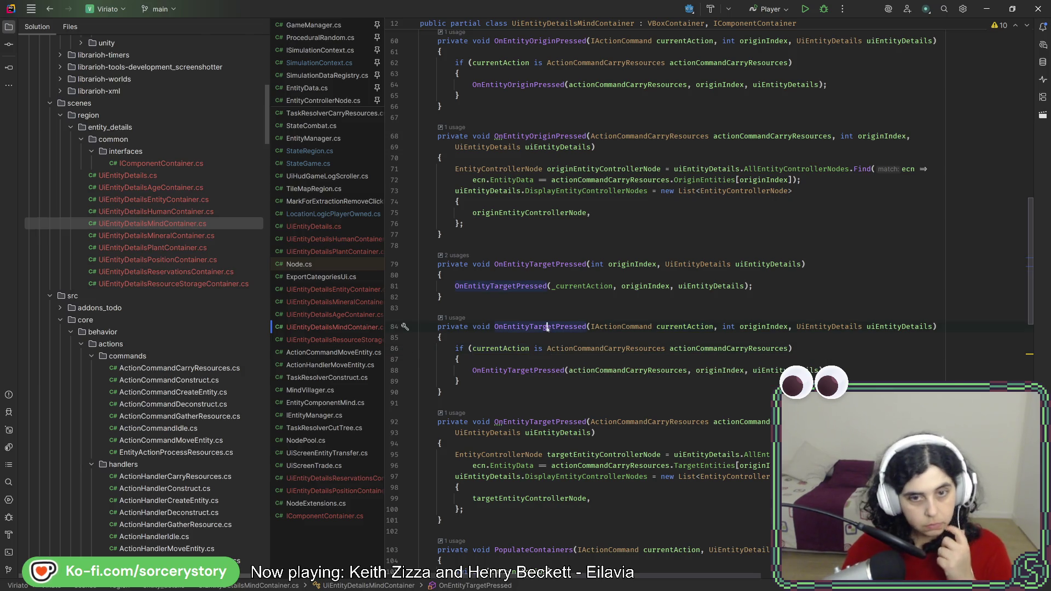
pyautogui.scroll(-6, 475, 451)
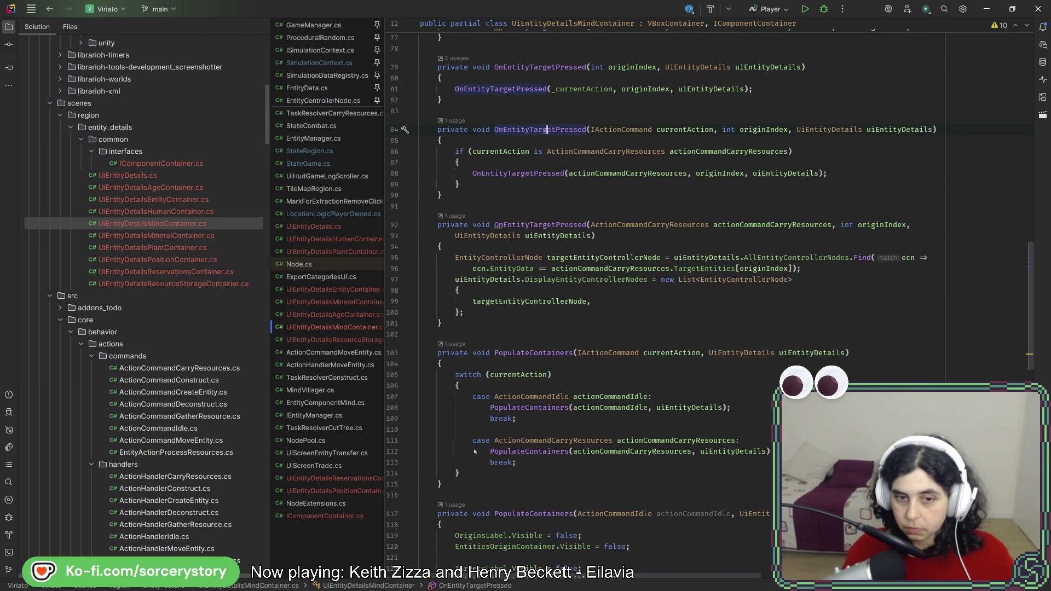
pyautogui.moveTo(462, 473); pyautogui.dragTo(487, 368)
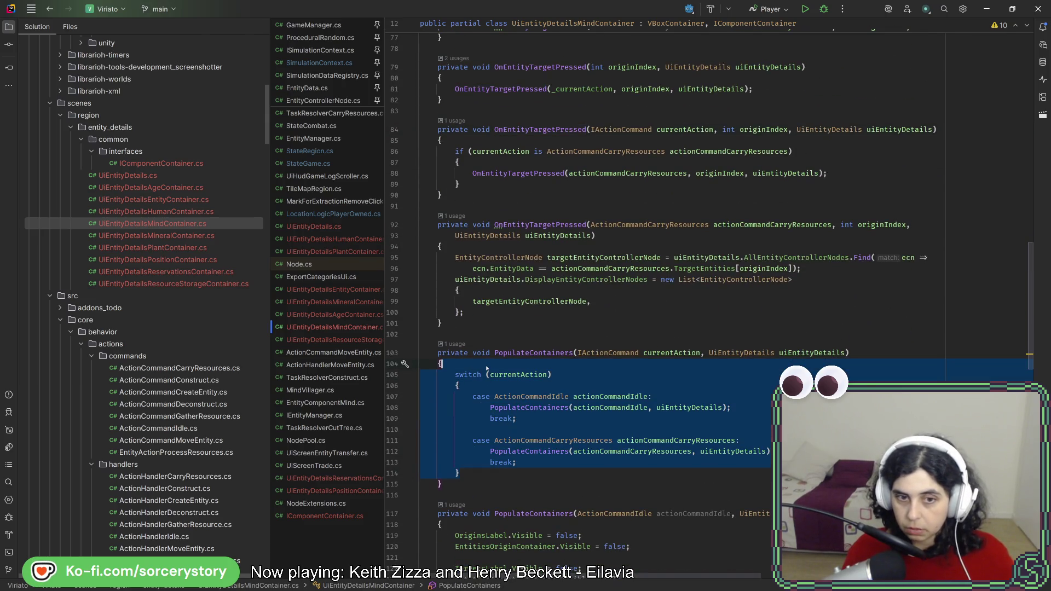
# Paste the switch into OnEntityTargetPressed with both cases calling OnEntityTargetPressed instead of PopulateContainers
pyautogui.hotkey('ctrl', 'c')
pyautogui.click(504, 141)
pyautogui.hotkey('ctrl', 'v')
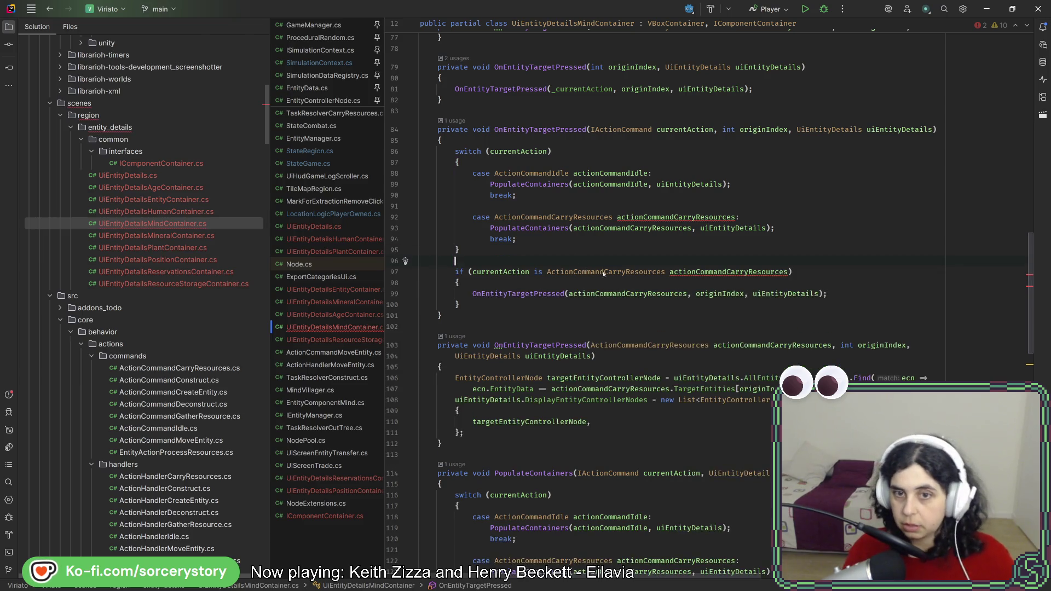
pyautogui.doubleClick(546, 293)
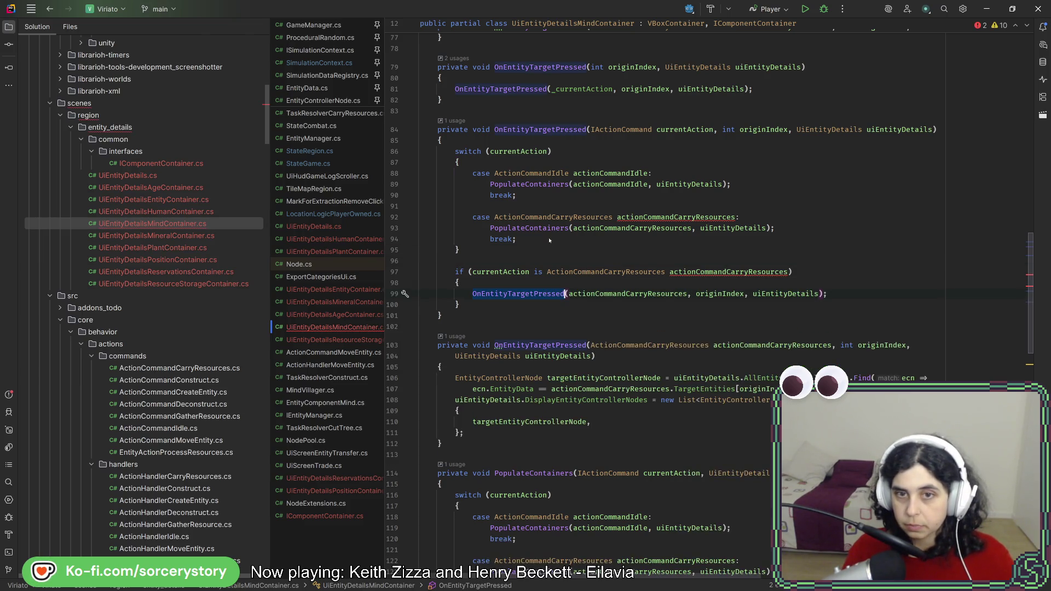
pyautogui.hotkey('ctrl', 'v')
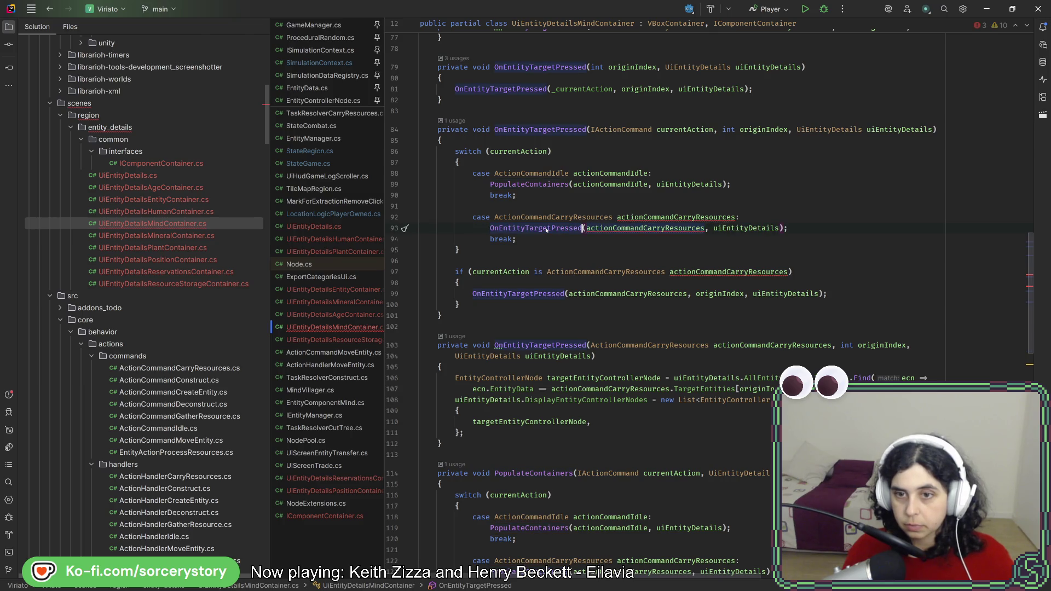
pyautogui.click(529, 185)
pyautogui.hotkey('ctrl', 'v')
# Pass originIndex as the first argument in both the idle and carry-resources calls
pyautogui.doubleClick(763, 129)
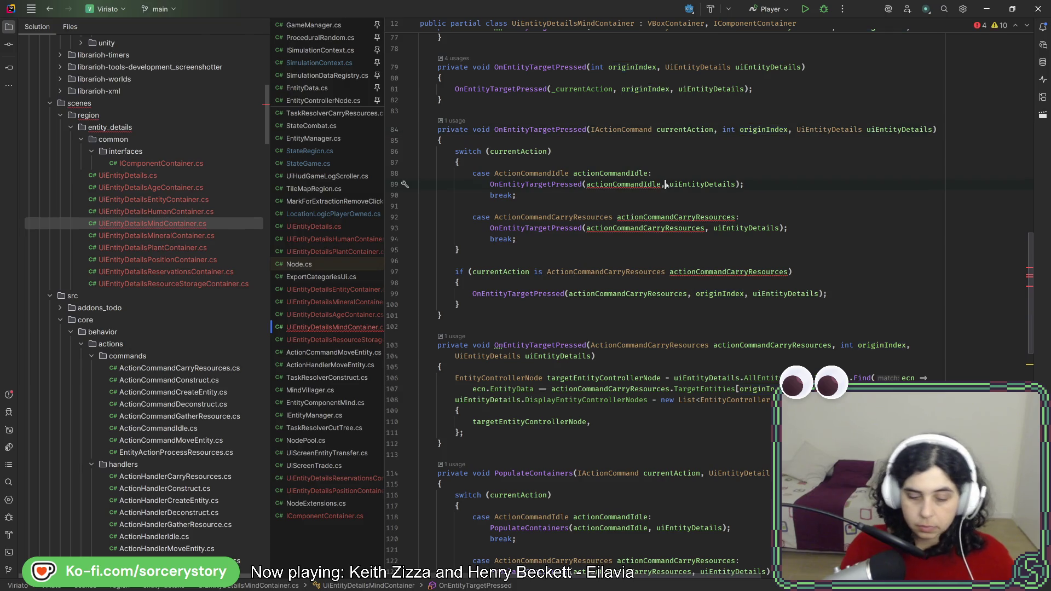
pyautogui.hotkey('ctrl', 'v')
pyautogui.write(',')
pyautogui.click(707, 228)
pyautogui.hotkey('ctrl', 'v')
pyautogui.write(',')
# Delete the old if-based dispatch from OnEntityTargetPressed
pyautogui.doubleClick(517, 294)
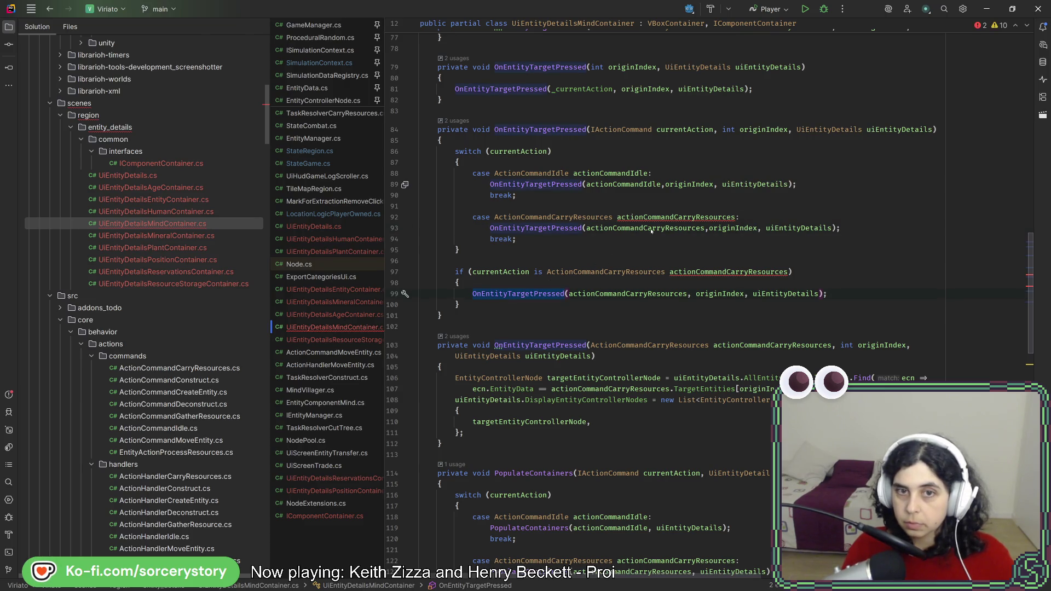
pyautogui.moveTo(500, 301); pyautogui.dragTo(507, 254)
pyautogui.press('BackSpace')
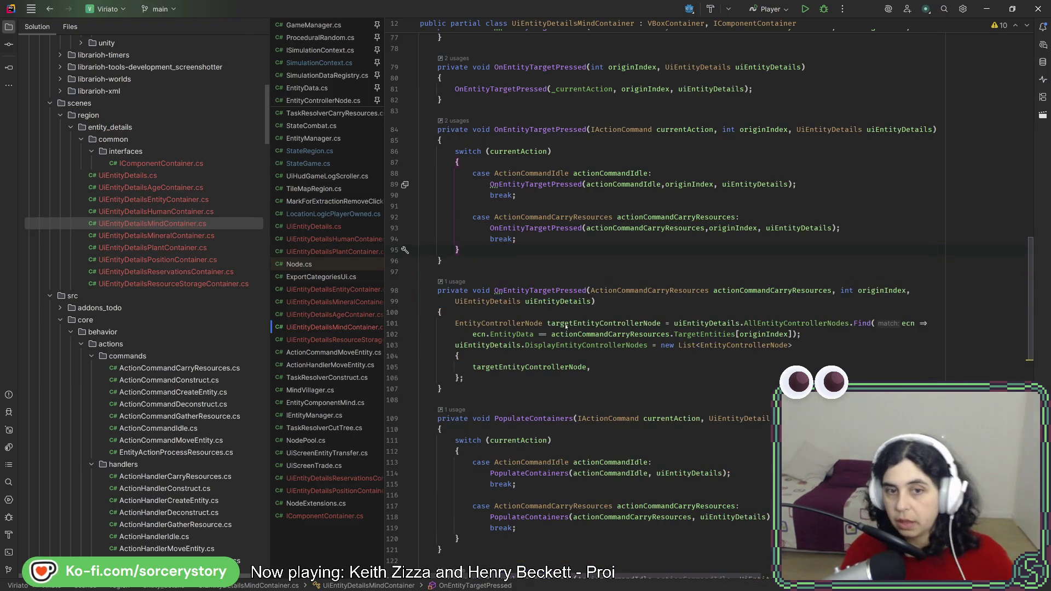
pyautogui.scroll(4, 566, 327)
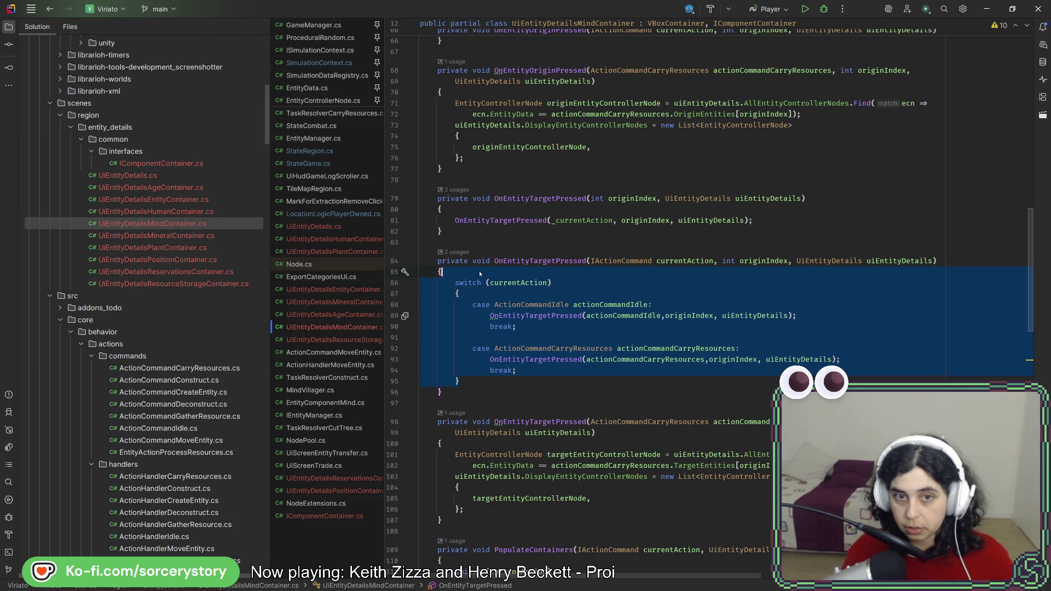
# Paste the switch into OnEntityOriginPressed, with both cases now calling OnEntityOriginPressed
pyautogui.scroll(9, 531, 327)
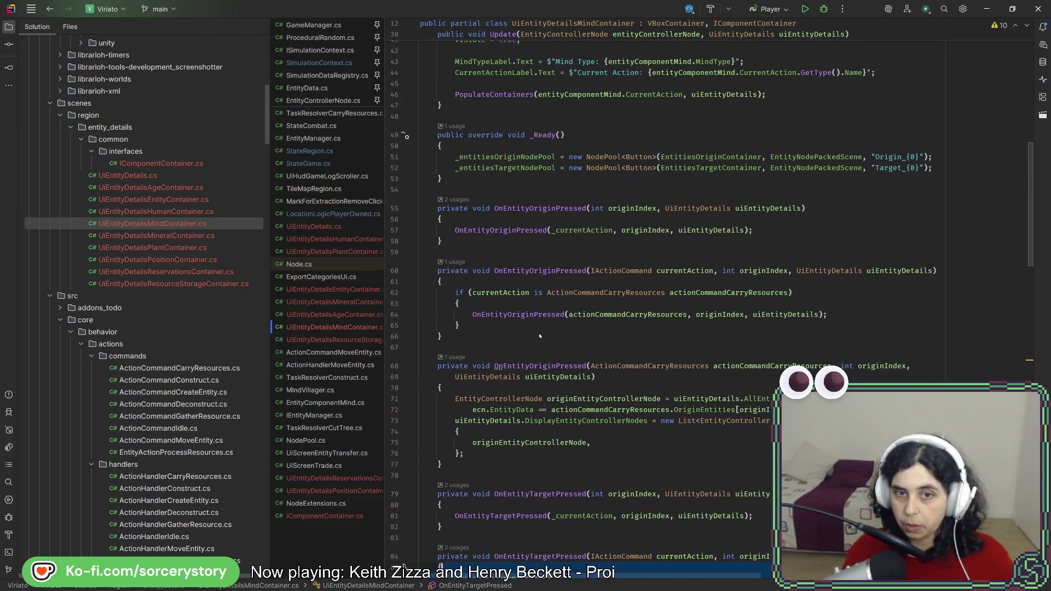
pyautogui.click(461, 281)
pyautogui.hotkey('ctrl', 'v')
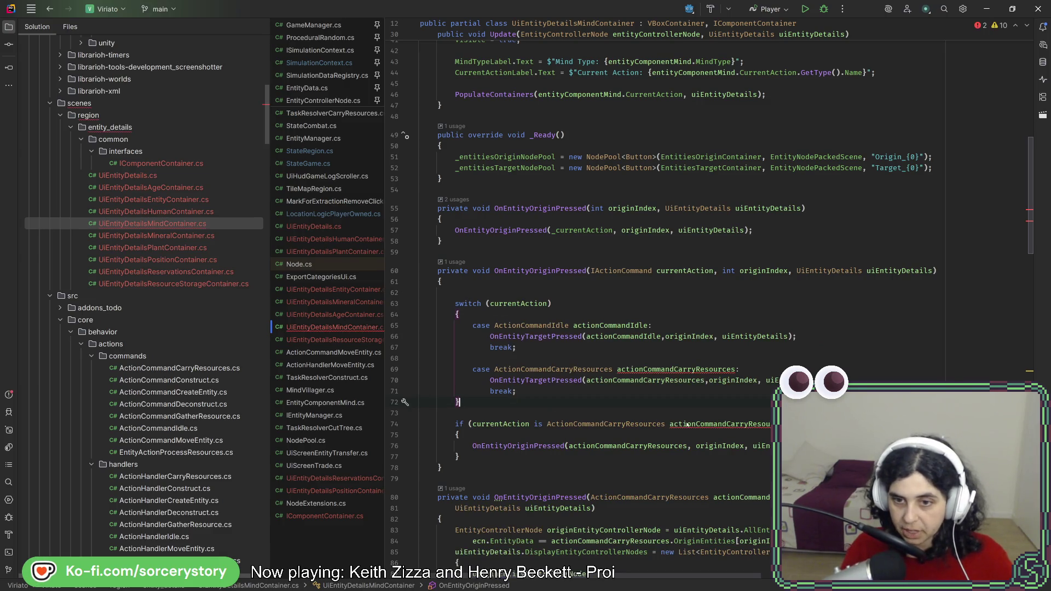
pyautogui.doubleClick(524, 381)
pyautogui.hotkey('ctrl', 'v')
pyautogui.doubleClick(528, 336)
pyautogui.hotkey('ctrl', 'v')
# Remove the old if-based dispatch and the blank line after the opening brace
pyautogui.moveTo(460, 456); pyautogui.dragTo(488, 403)
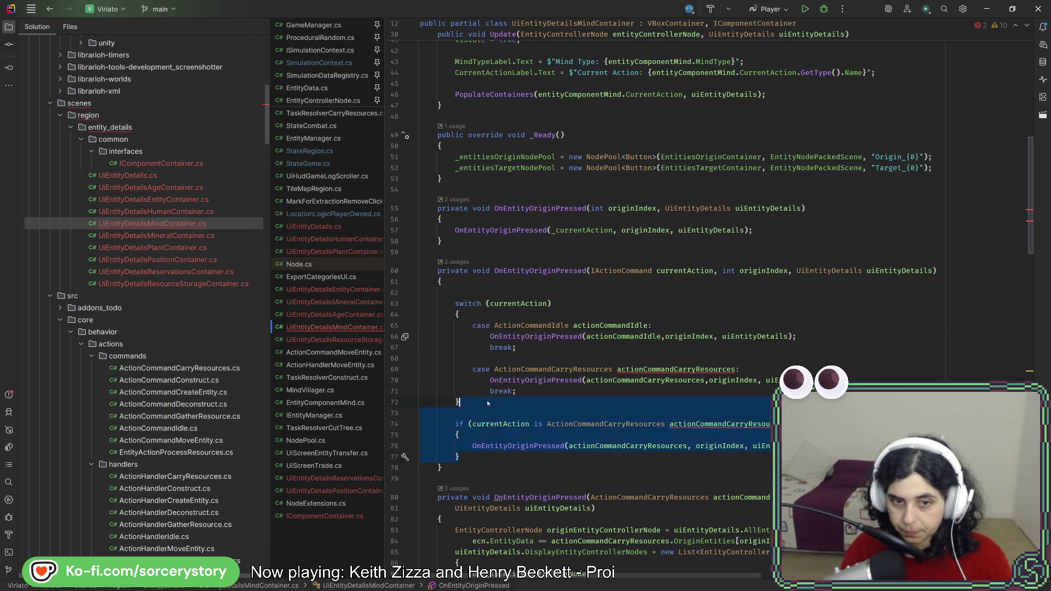
pyautogui.press('Delete')
pyautogui.click(481, 283)
pyautogui.press('Delete')
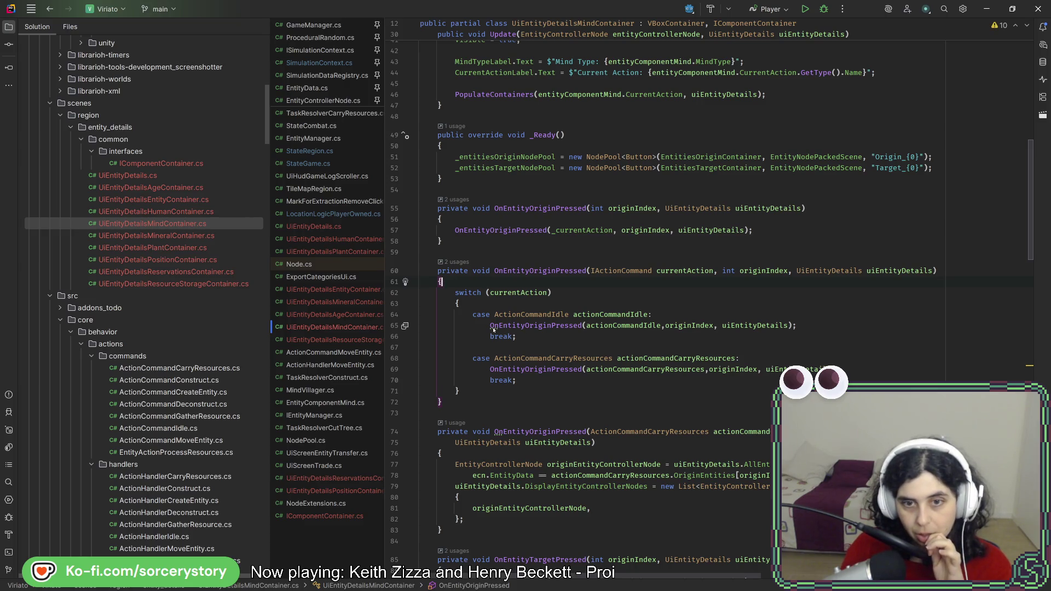
pyautogui.moveTo(493, 329)
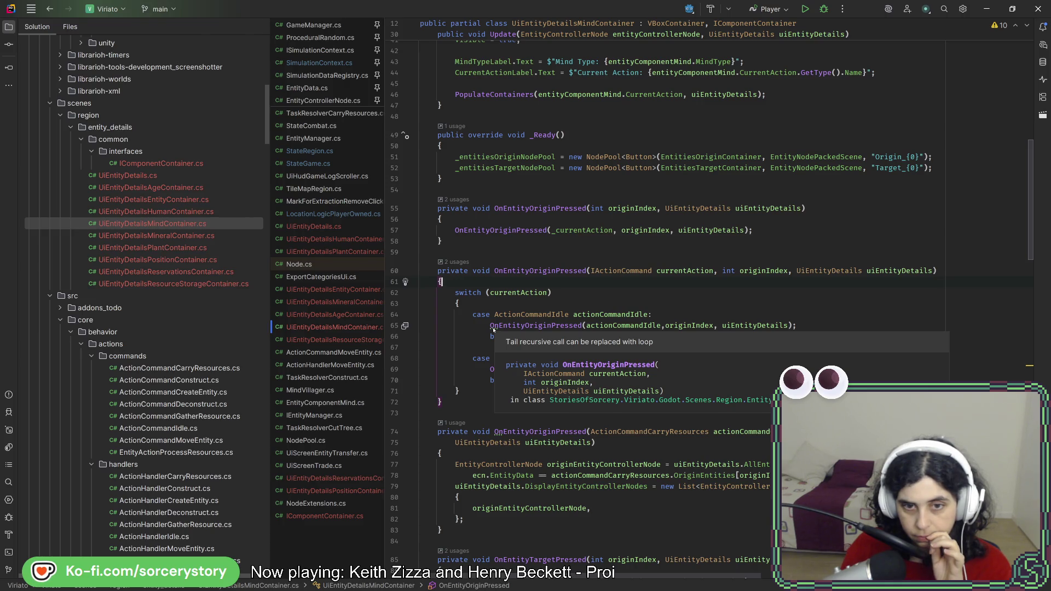
pyautogui.click(493, 329)
pyautogui.hotkey('alt', 'Return')
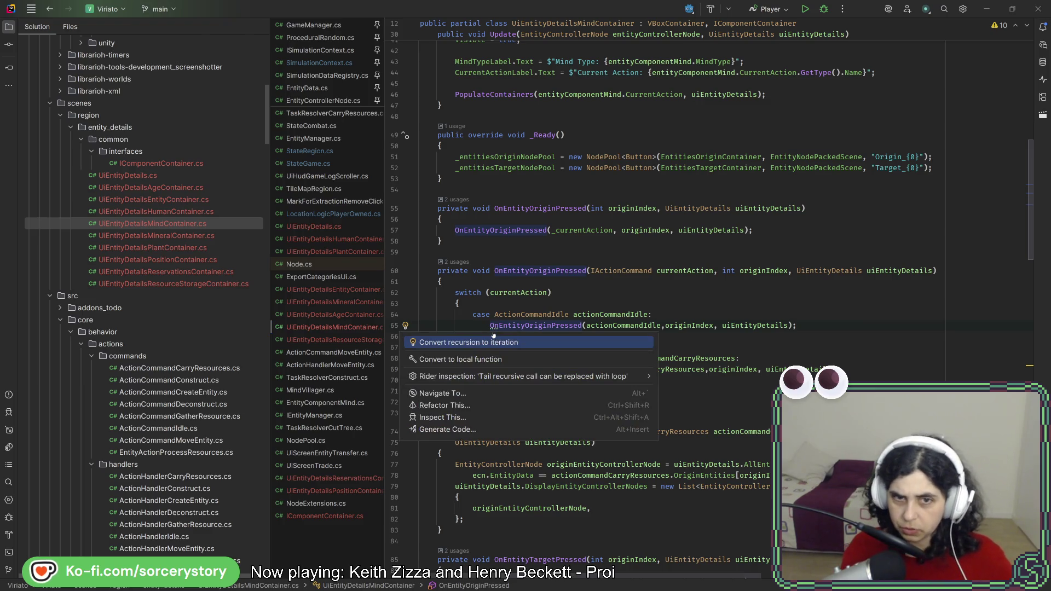
pyautogui.press('Return')
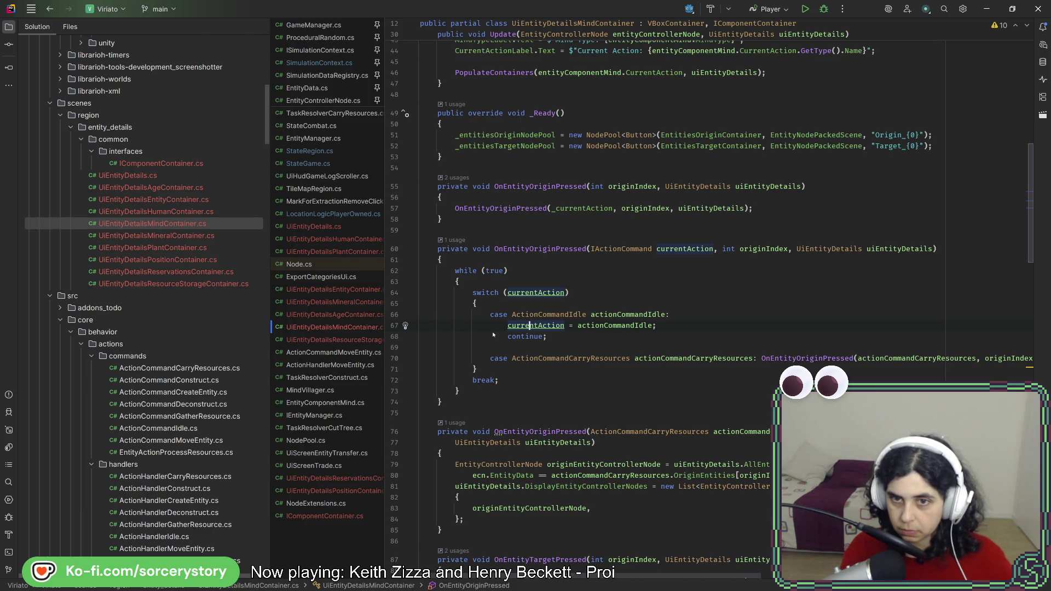
pyautogui.hotkey('ctrl', 'z')
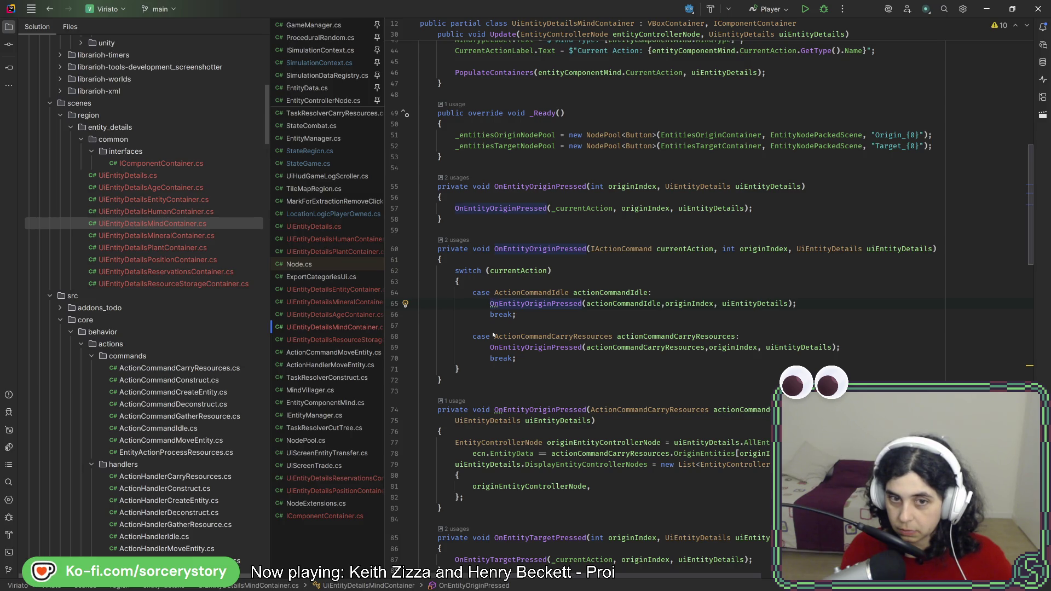
pyautogui.press('Up')
pyautogui.press('Up')
pyautogui.press('Up')
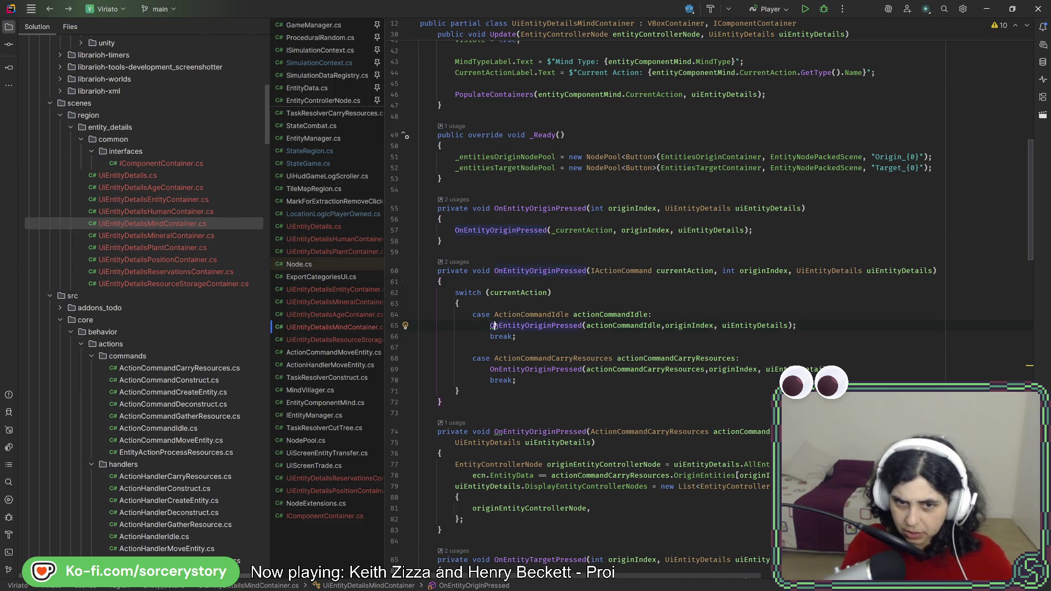
pyautogui.hotkey('alt', 'Return')
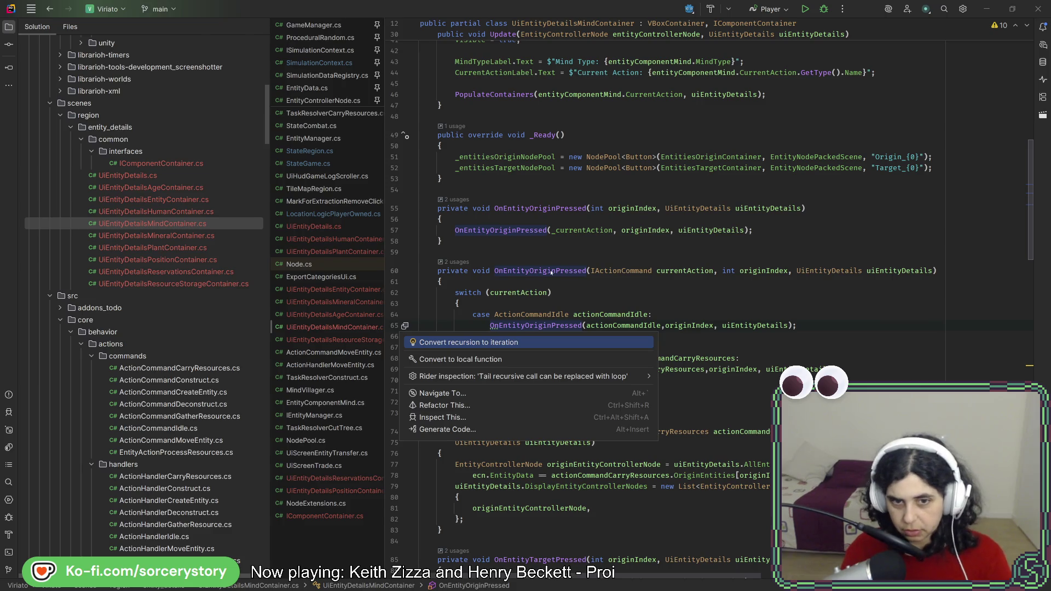
pyautogui.press('Return')
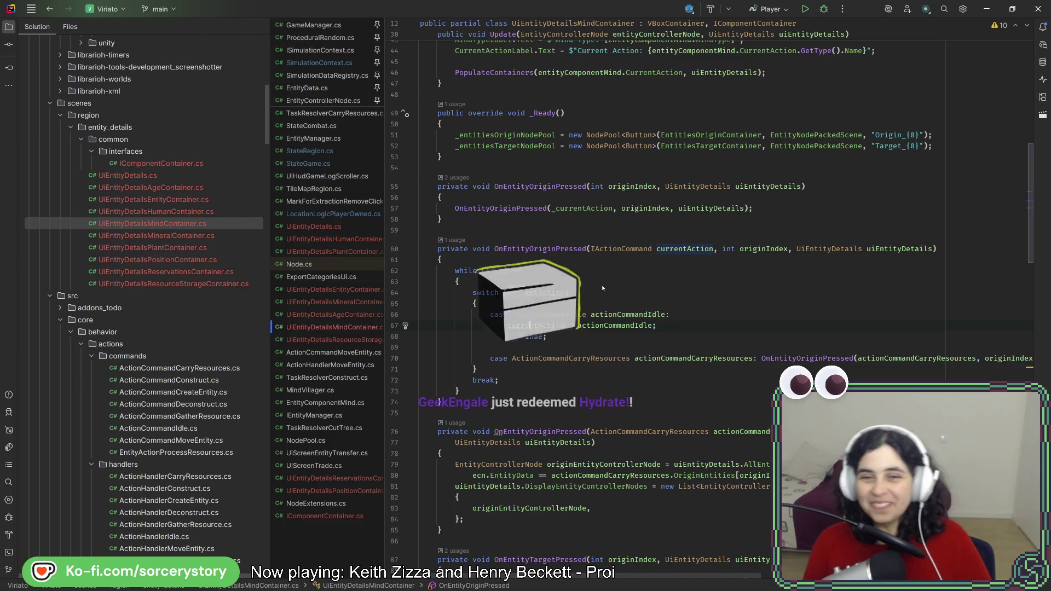
pyautogui.hotkey('ctrl', 'z')
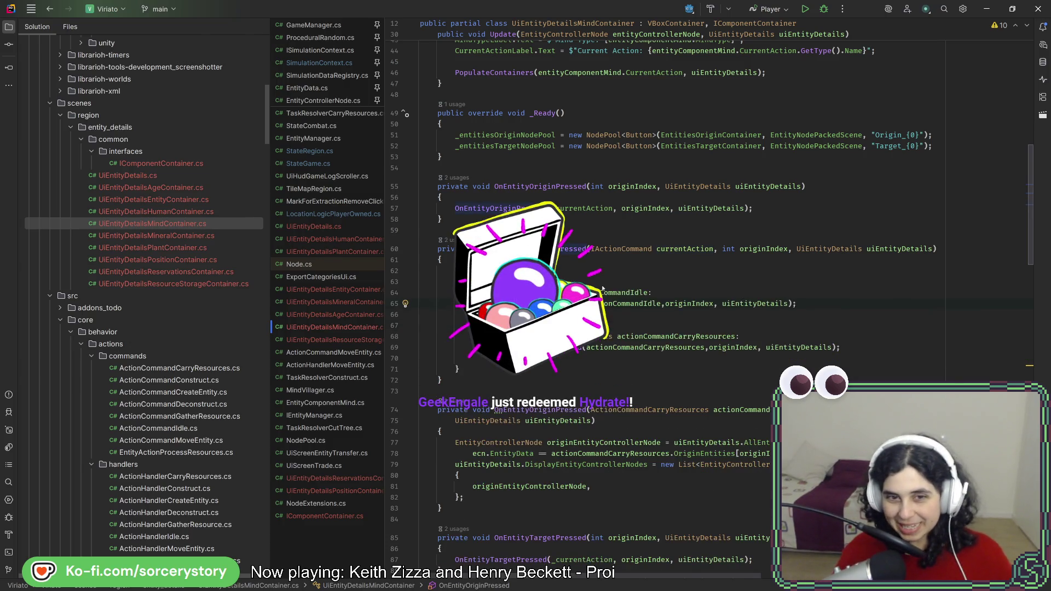
pyautogui.click(605, 286)
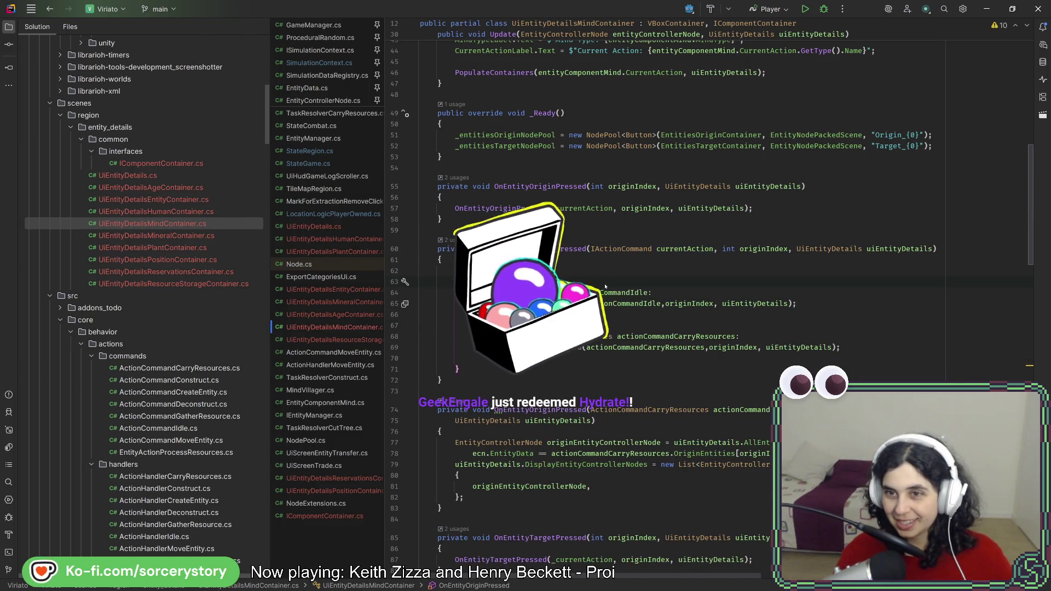
pyautogui.moveTo(642, 299)
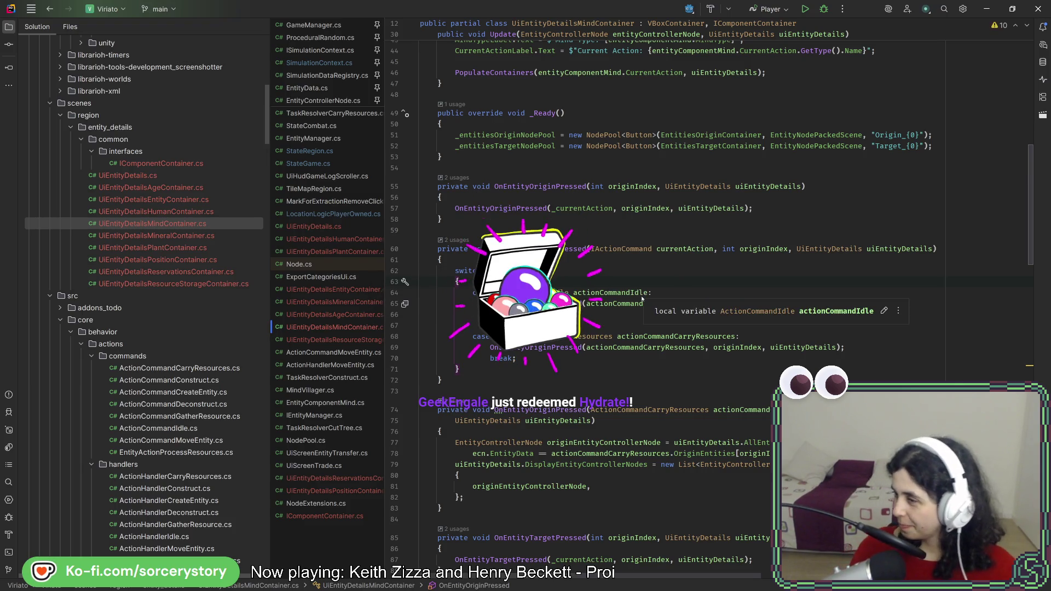
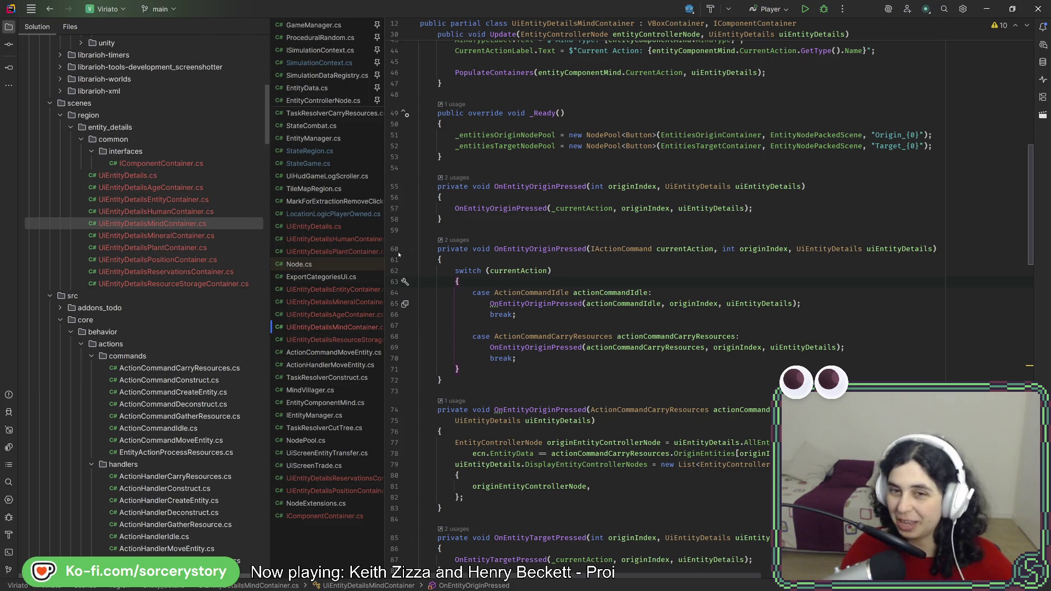
# Review the OnEntityOriginPressed and OnEntityTargetPressed handlers, then switch to the Godot editor
pyautogui.click(564, 219)
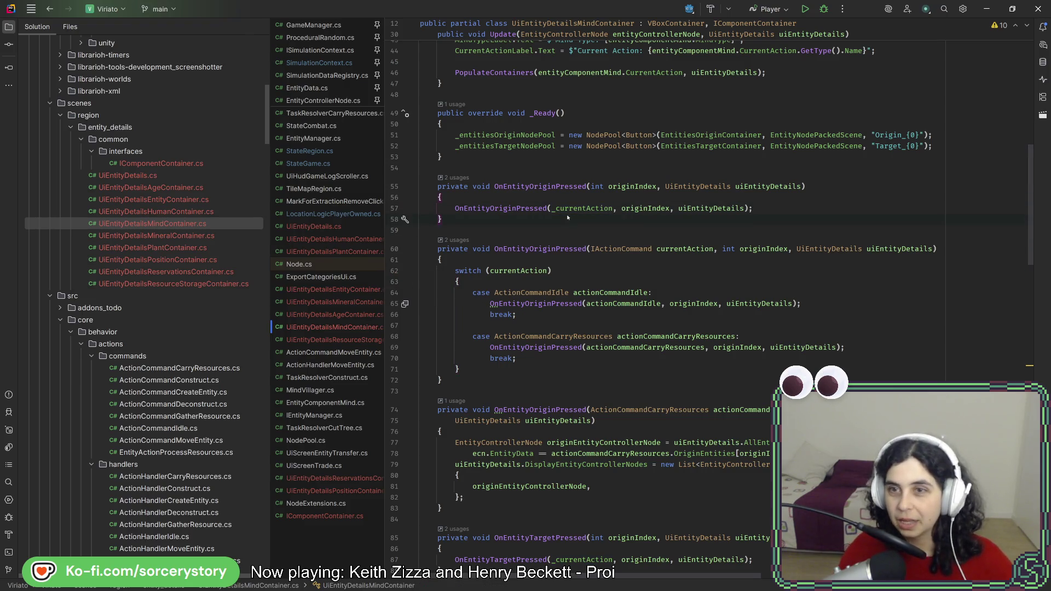
pyautogui.scroll(-10, 660, 302)
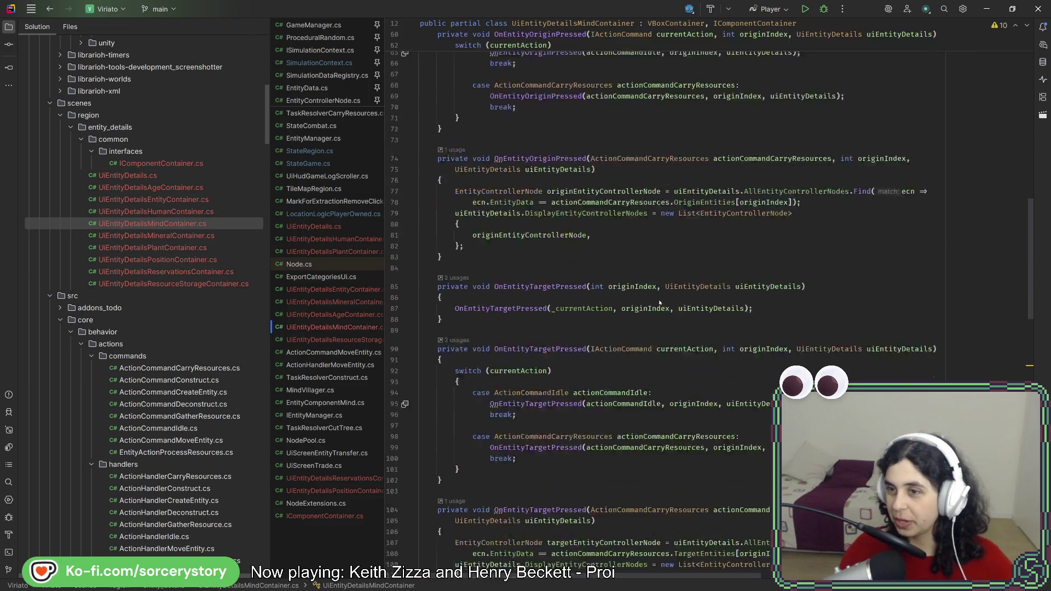
pyautogui.scroll(2, 660, 302)
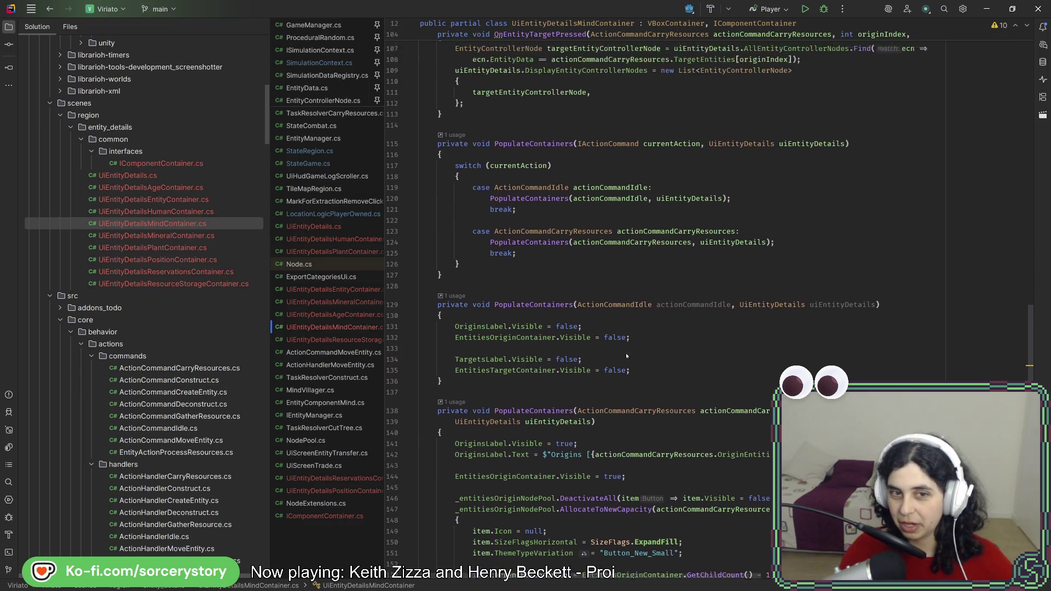
pyautogui.scroll(5, 617, 364)
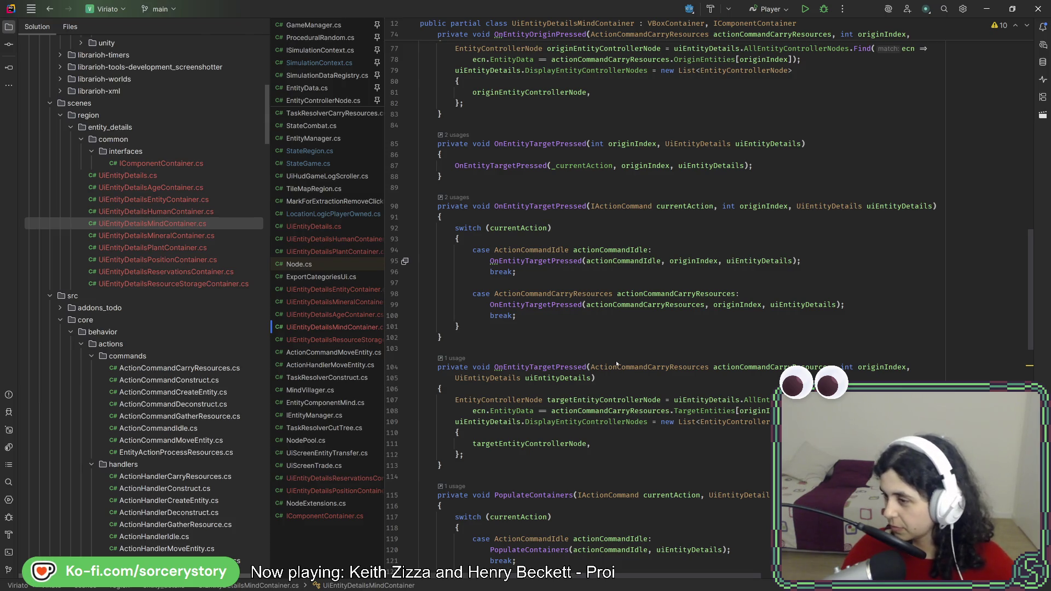
pyautogui.click(503, 340)
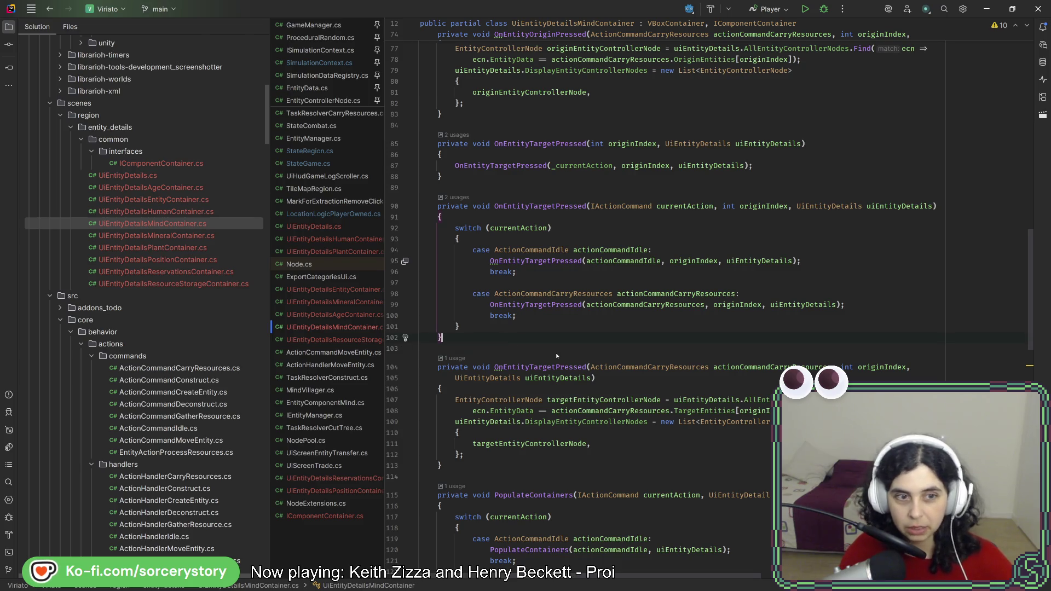
pyautogui.hotkey('alt', 'Tab')
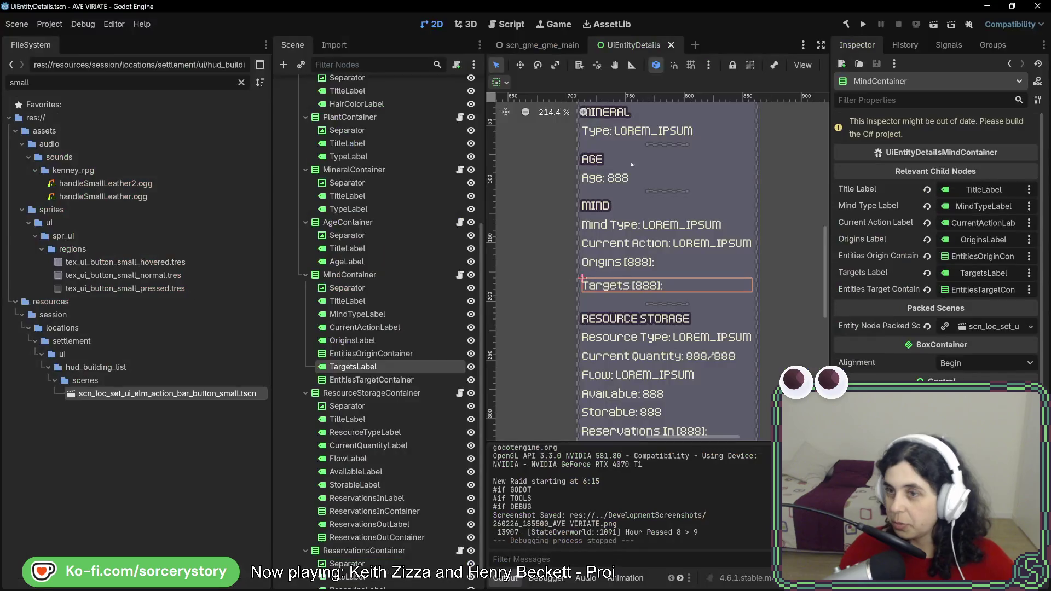
# Run the project, start a New Game, visit the Player Settlement and inspect entities with the hand tool
pyautogui.click(866, 28)
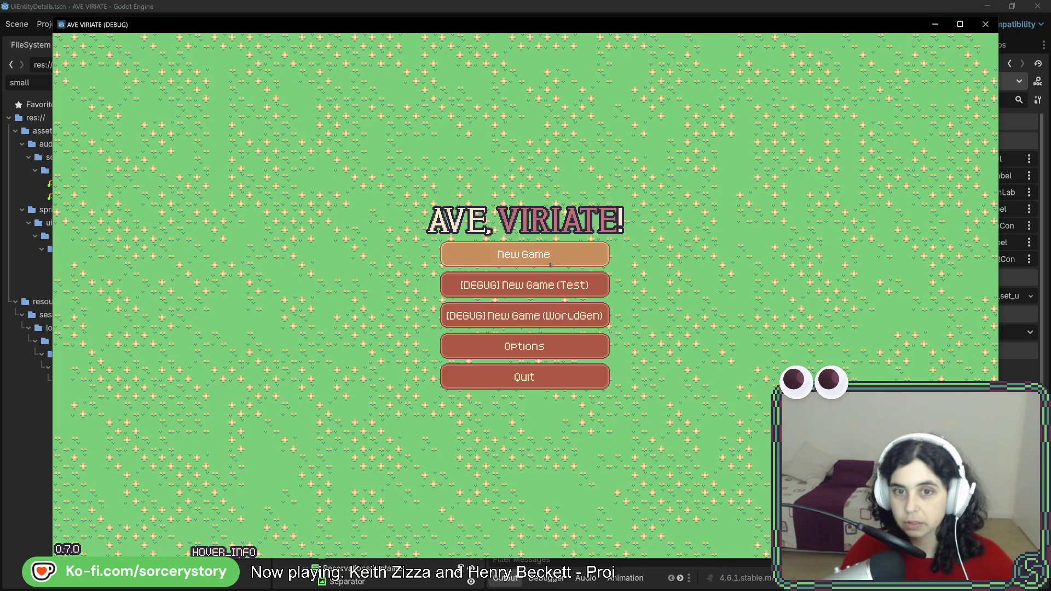
pyautogui.click(553, 262)
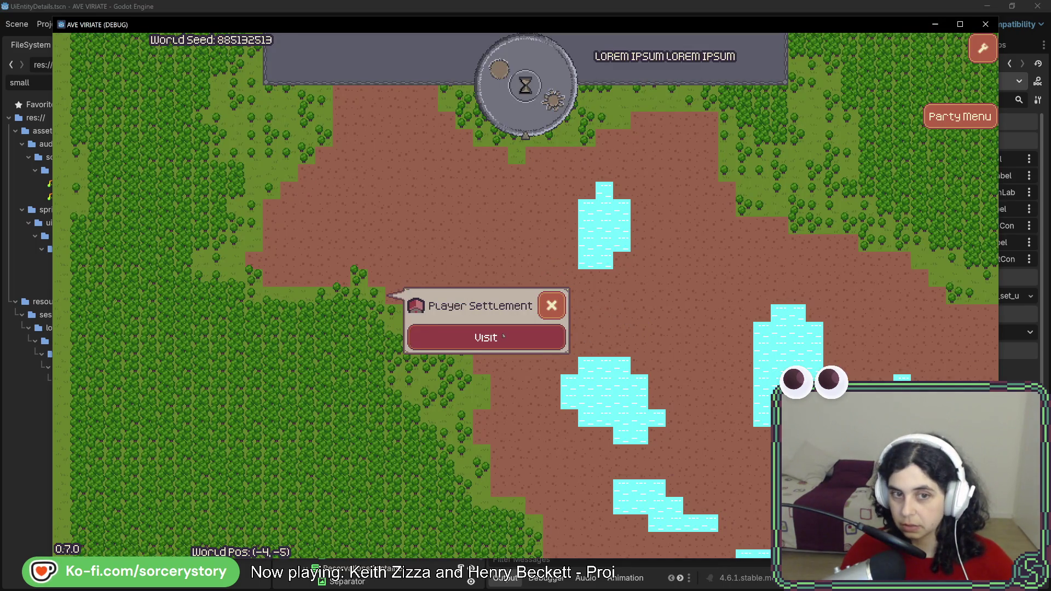
pyautogui.click(503, 335)
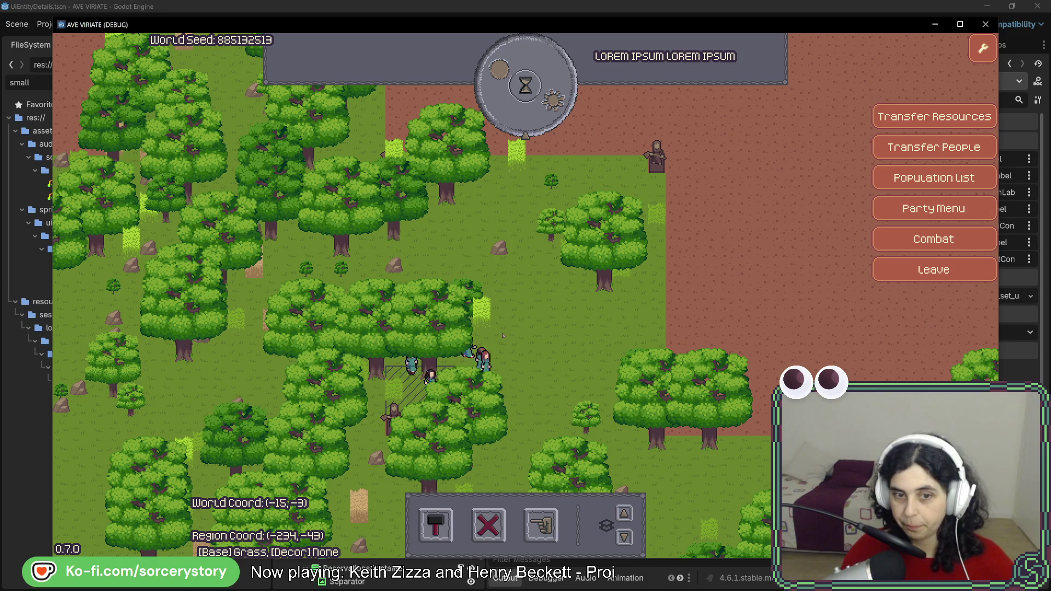
pyautogui.click(537, 527)
pyautogui.click(567, 458)
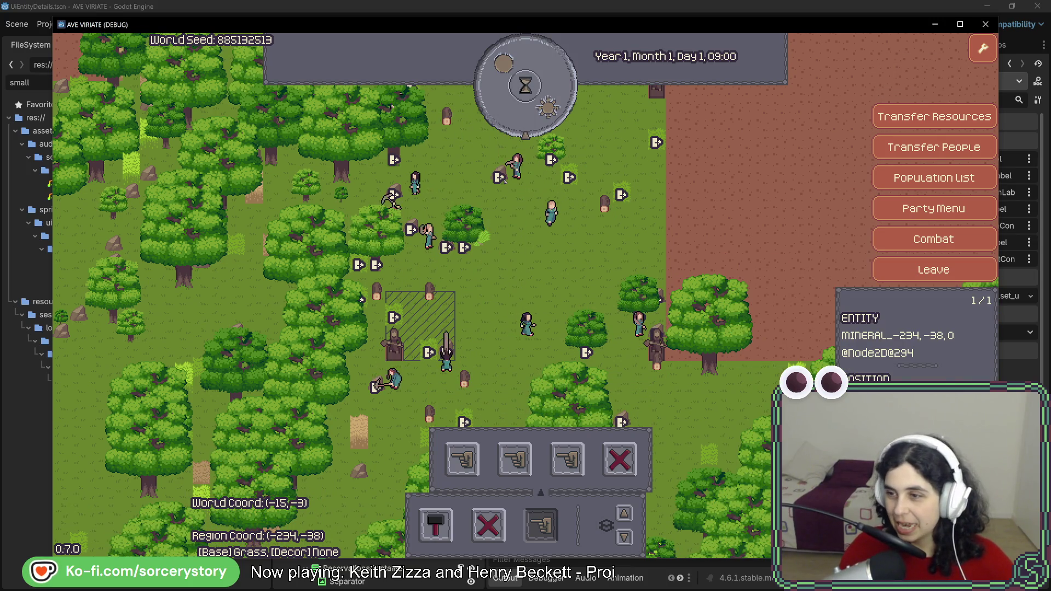
pyautogui.moveTo(683, 25)
pyautogui.mouseDown()
pyautogui.moveTo(431, 30)
pyautogui.moveTo(356, 16)
pyautogui.mouseUp()
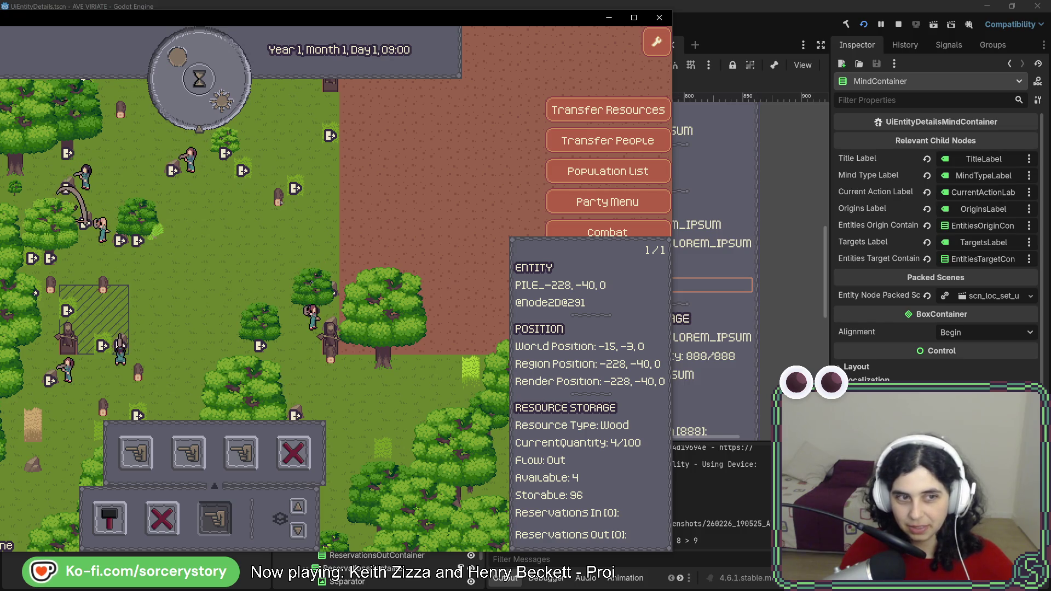
# Pass 1 Hour and open a villager's details to see its PILE origins
pyautogui.press('a')
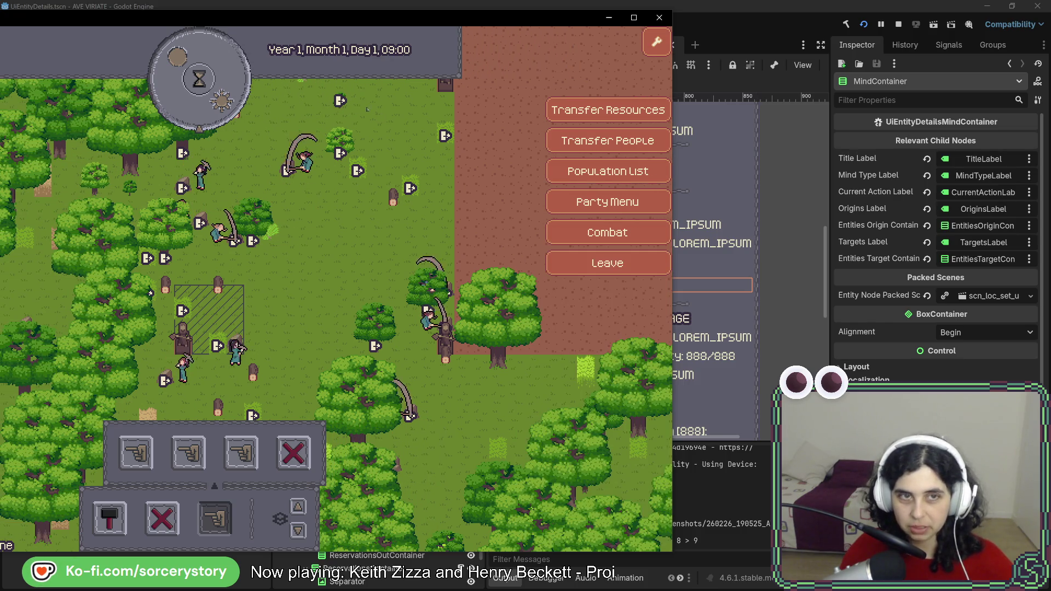
pyautogui.click(220, 93)
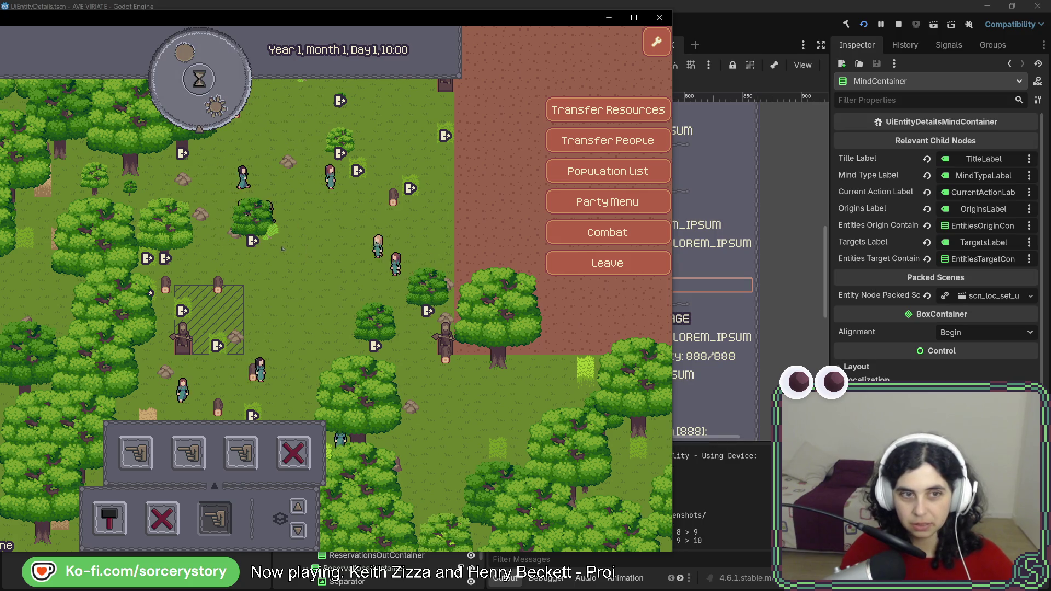
pyautogui.moveTo(277, 244)
pyautogui.click(589, 464)
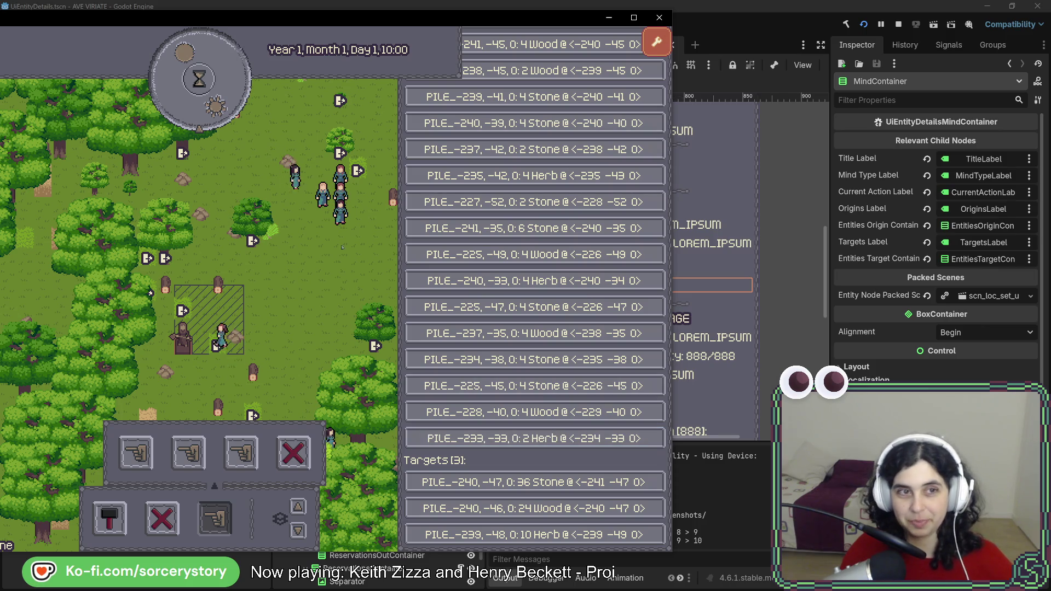
pyautogui.press('Escape')
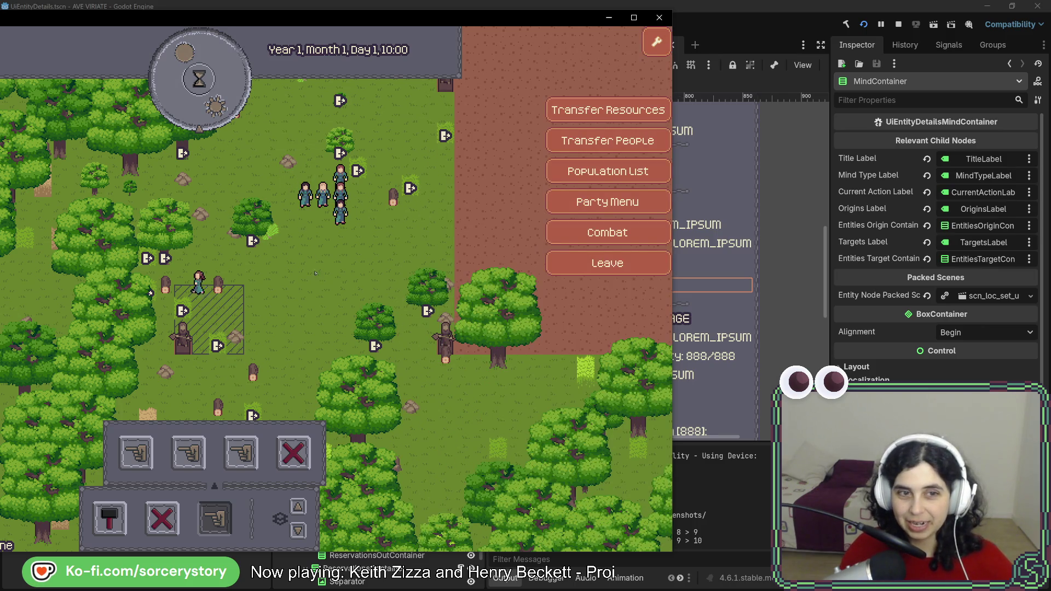
# Review the villager's Targets pile list, then close the game window
pyautogui.press('Up')
pyautogui.moveTo(308, 269)
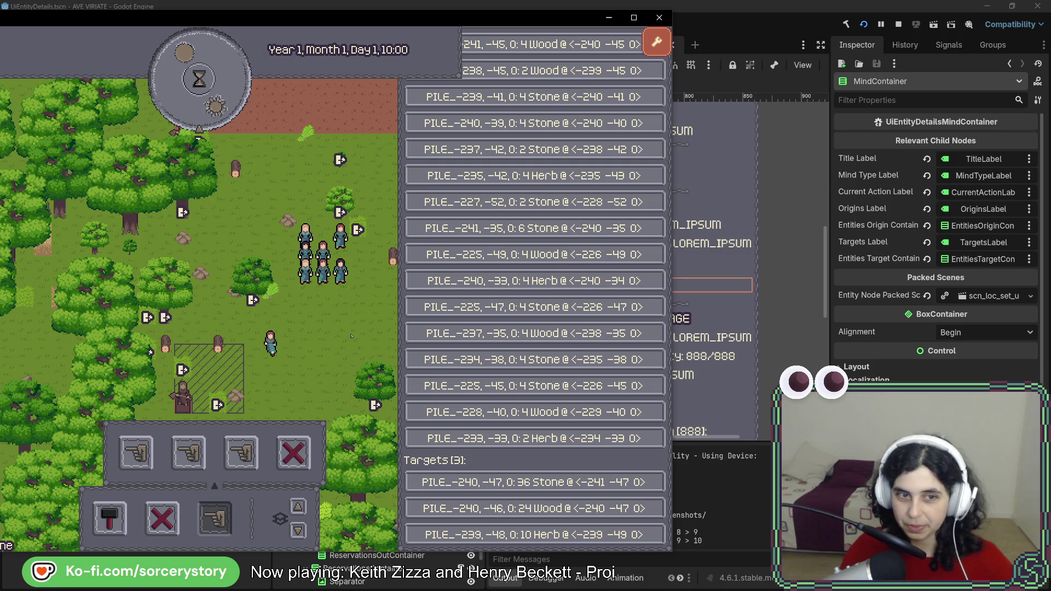
pyautogui.click(305, 282)
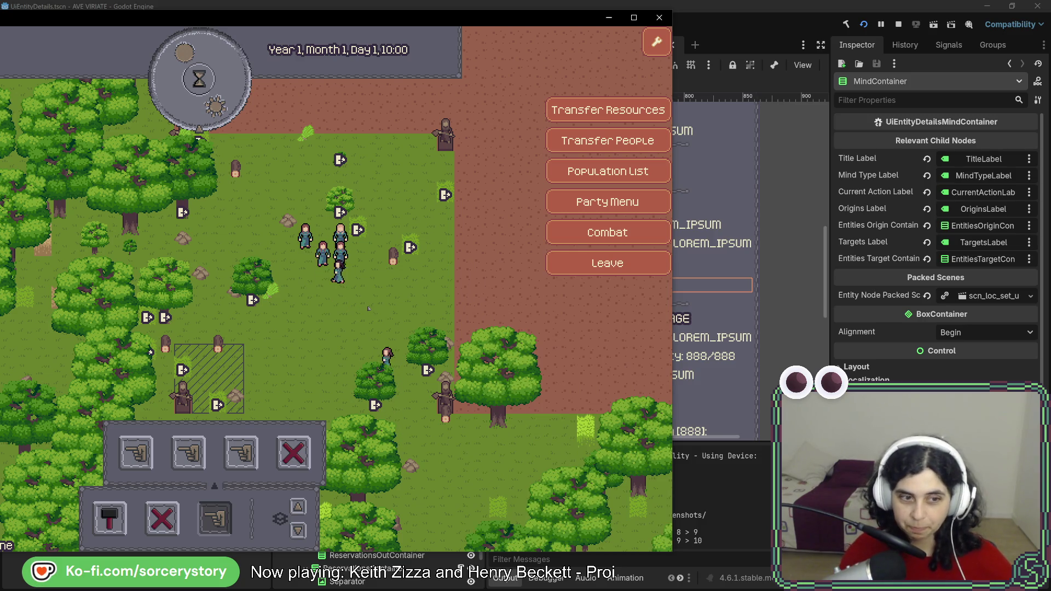
pyautogui.click(659, 17)
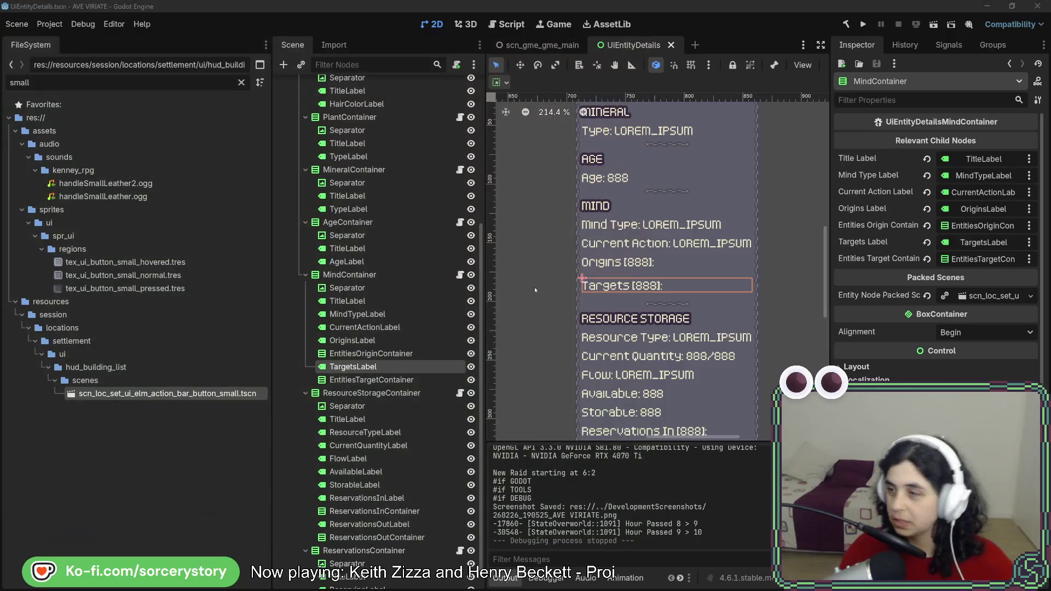
# Move the ActionCommandCarryResources case above the ActionCommandIdle case and remove the extra blank line
pyautogui.hotkey('alt', 'Tab')
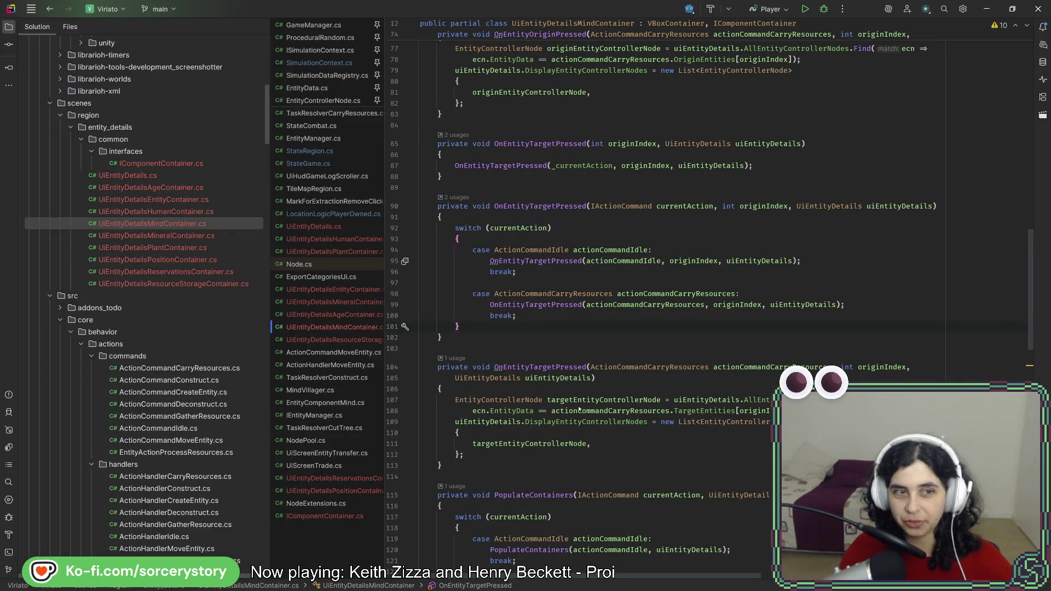
pyautogui.scroll(1, 210, 375)
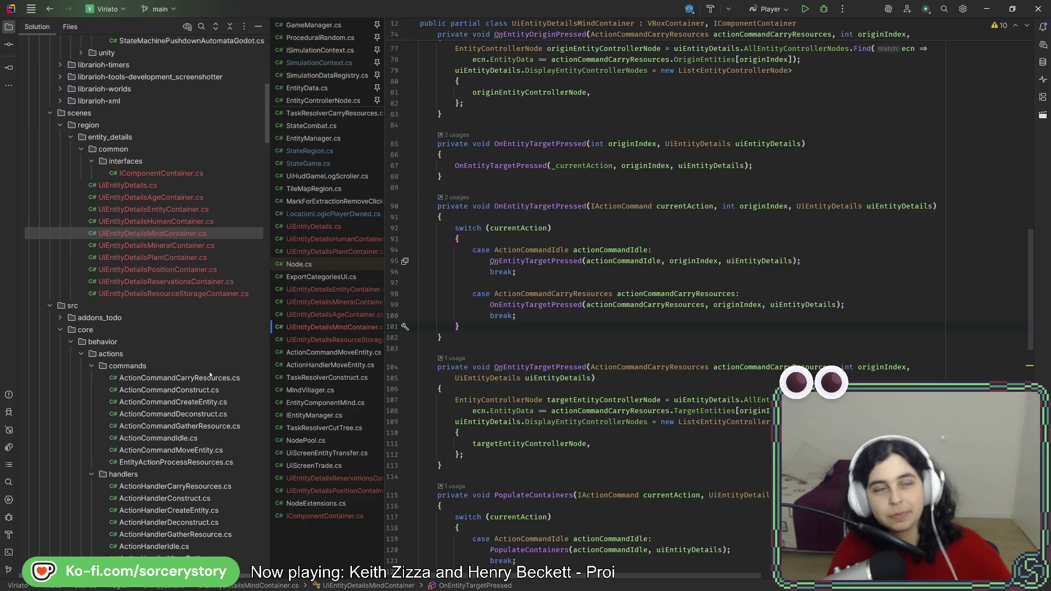
pyautogui.scroll(10, 210, 375)
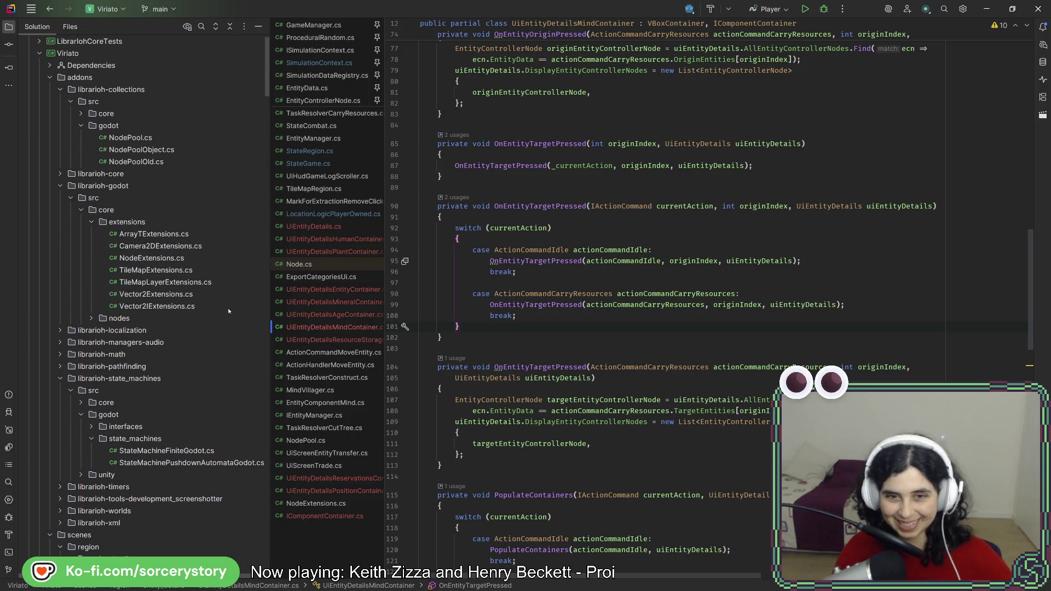
pyautogui.scroll(-15, 201, 357)
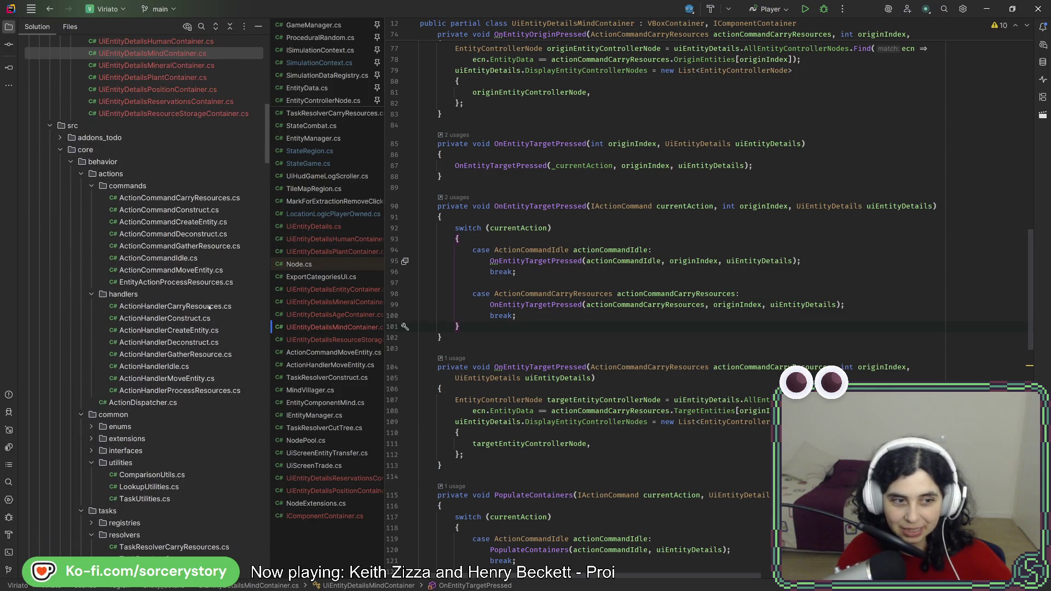
pyautogui.scroll(-3, 209, 308)
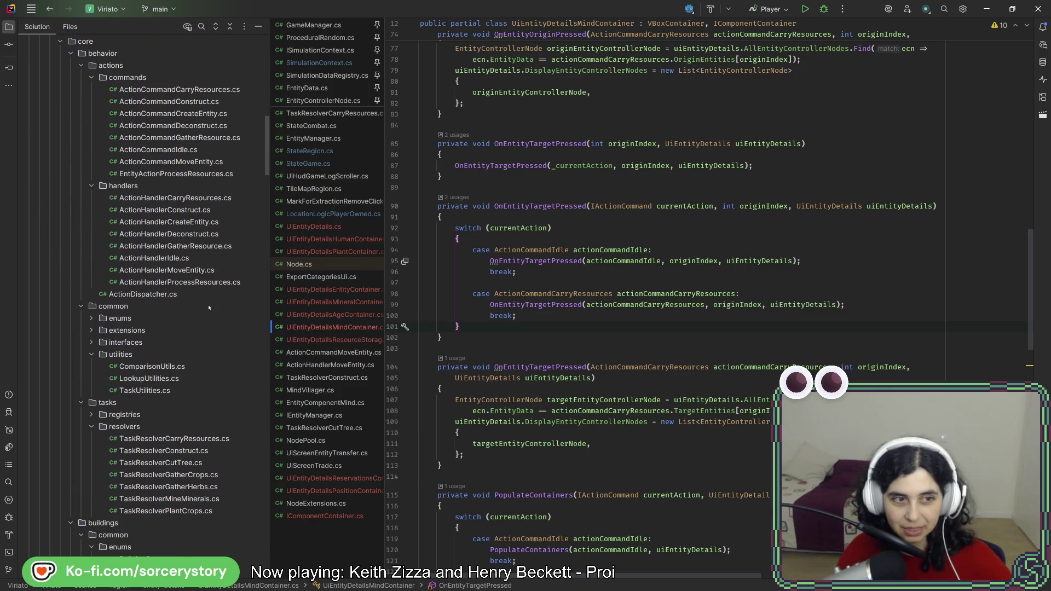
pyautogui.scroll(3, 208, 305)
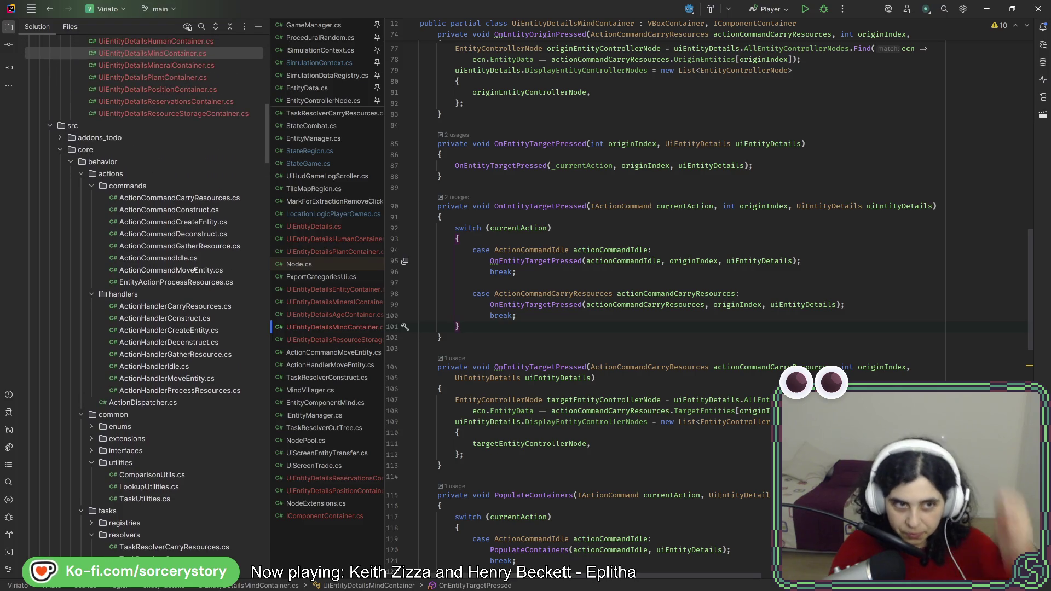
pyautogui.moveTo(523, 315); pyautogui.dragTo(517, 272)
pyautogui.hotkey('ctrl', 'x')
pyautogui.click(540, 238)
pyautogui.hotkey('ctrl', 'v')
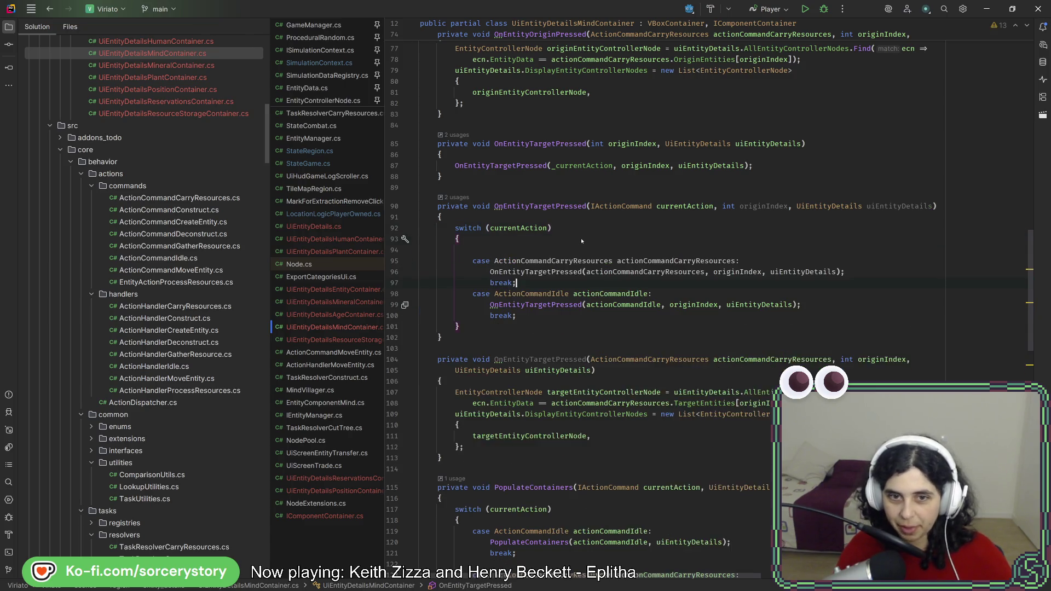
pyautogui.press('Return')
pyautogui.click(581, 241)
pyautogui.press('Delete')
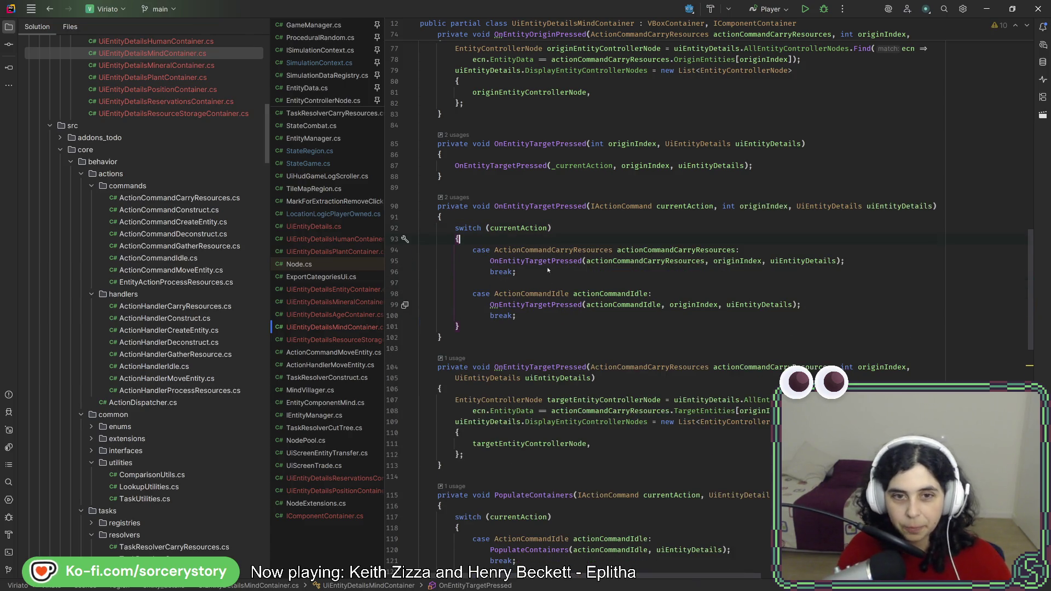
# Copy the ActionCommandCarryResources case block
pyautogui.click(551, 249)
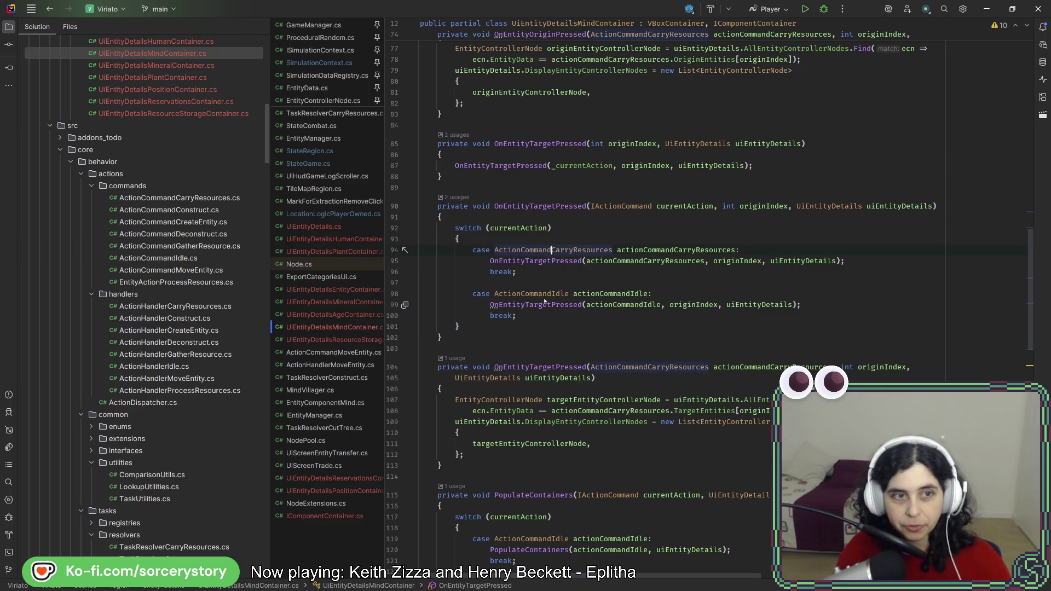
pyautogui.moveTo(526, 272); pyautogui.dragTo(427, 245)
pyautogui.hotkey('ctrl', 'c')
# Paste a duplicate case and change it to ActionCommandConstruct with variable actionCommandConstruct
pyautogui.click(547, 273)
pyautogui.press('Return')
pyautogui.hotkey('ctrl', 'v')
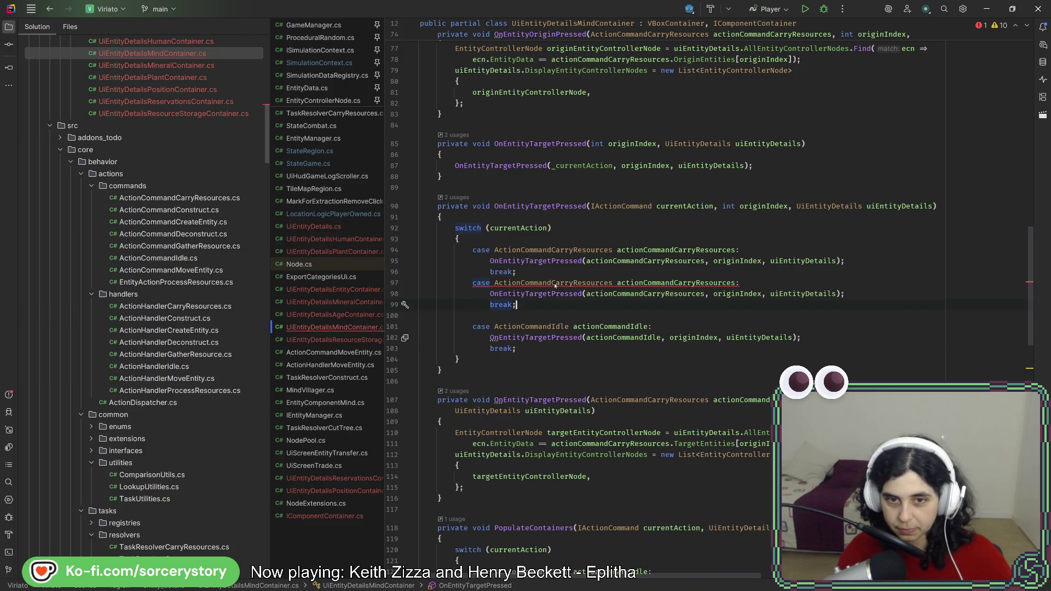
pyautogui.click(609, 283)
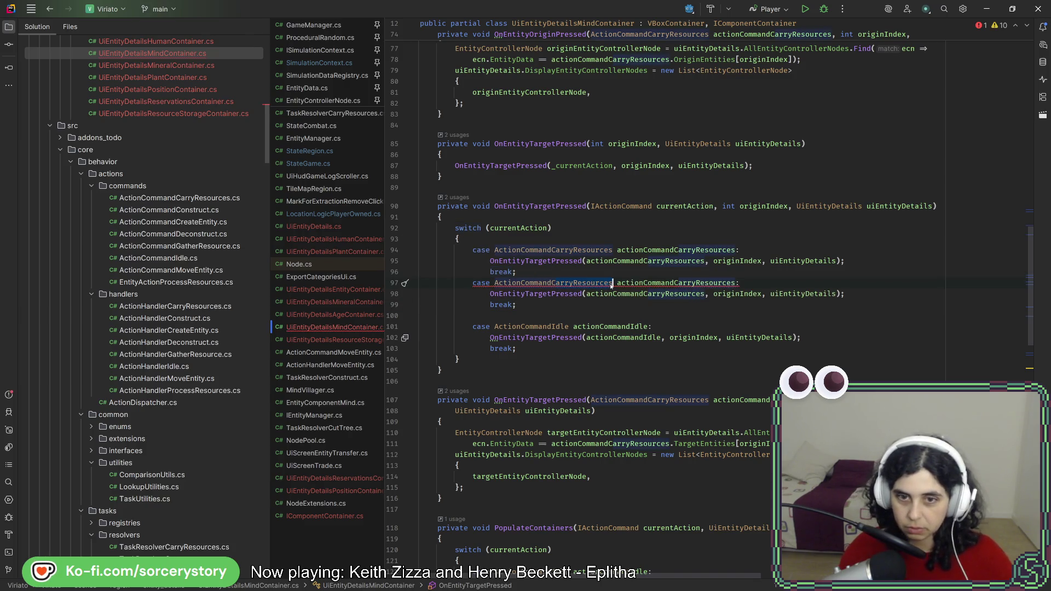
pyautogui.hotkey('ctrl', 'shift', 'Left')
pyautogui.hotkey('ctrl', 'shift', 'Left')
pyautogui.write('Cons')
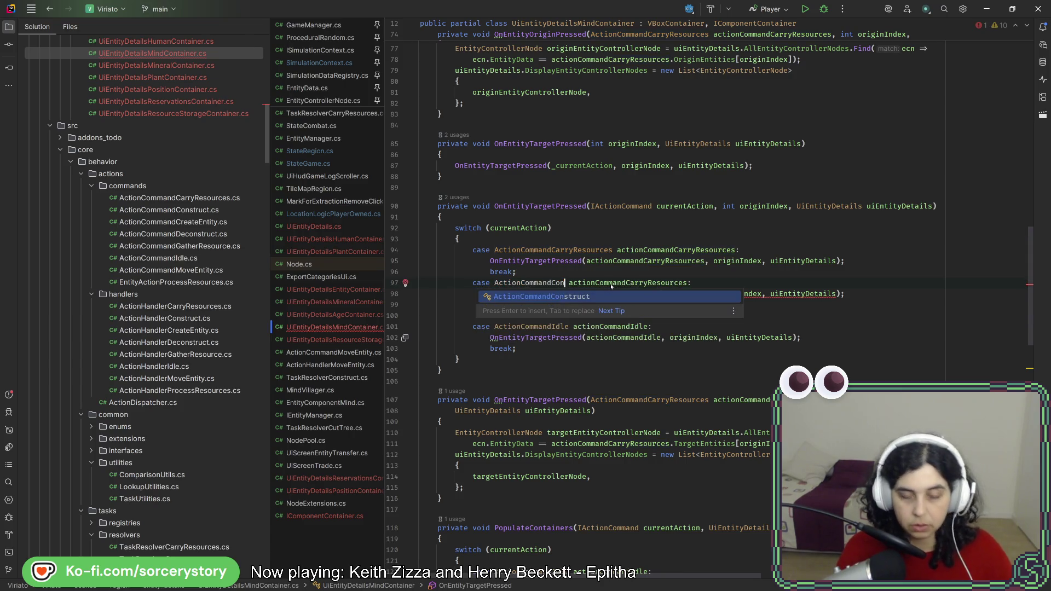
pyautogui.press('Return')
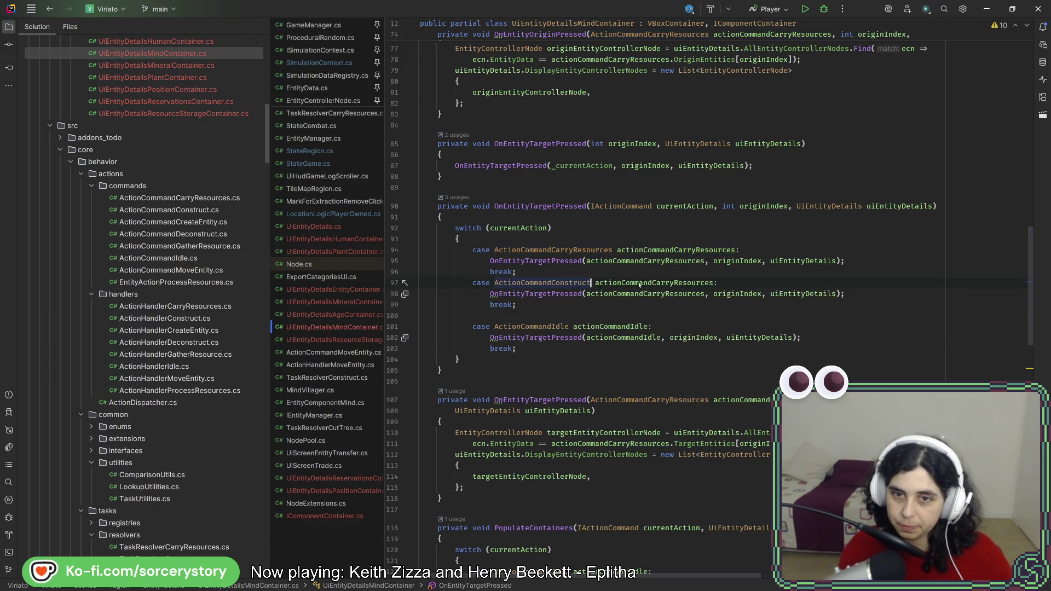
pyautogui.click(714, 283)
pyautogui.hotkey('ctrl', 'shift', 'Left')
pyautogui.hotkey('ctrl', 'shift', 'Left')
pyautogui.write('Cons')
pyautogui.press('Return')
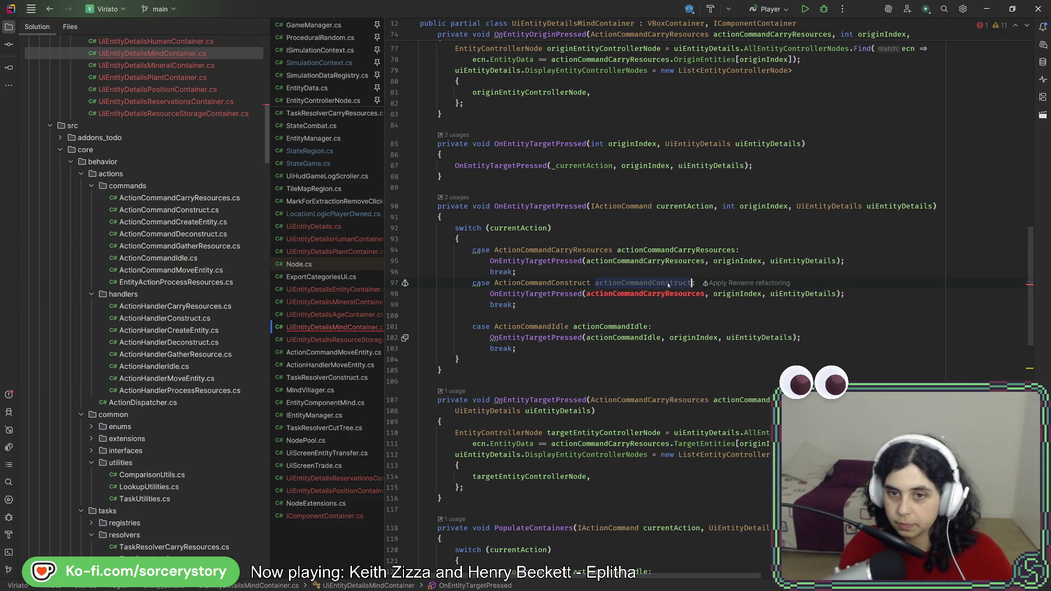
pyautogui.click(660, 295)
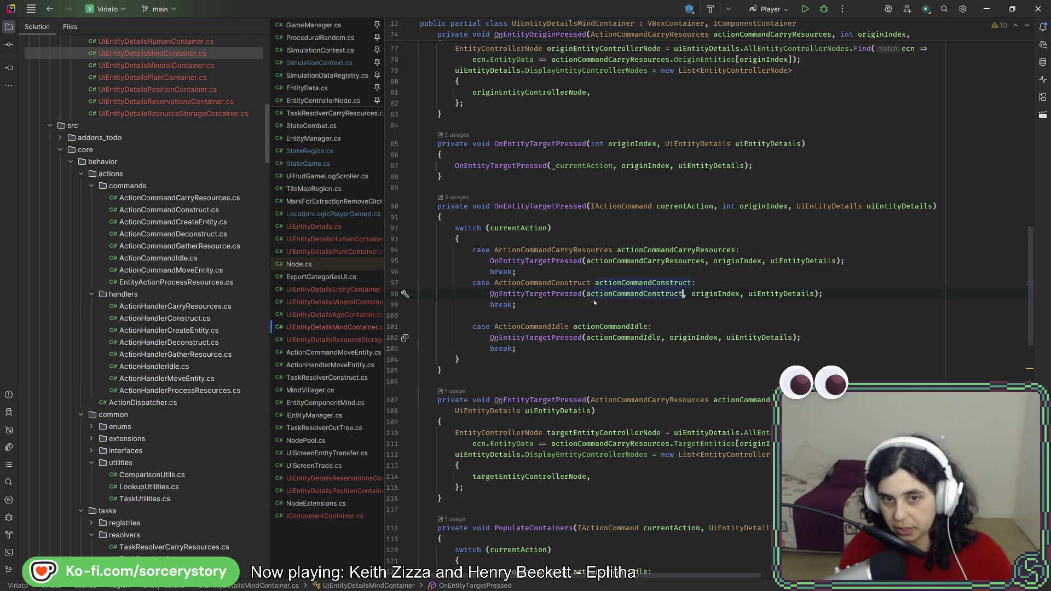
# Check the context actions on the OnEntityTargetPressed call, then select the CarryResources handler method
pyautogui.click(499, 295)
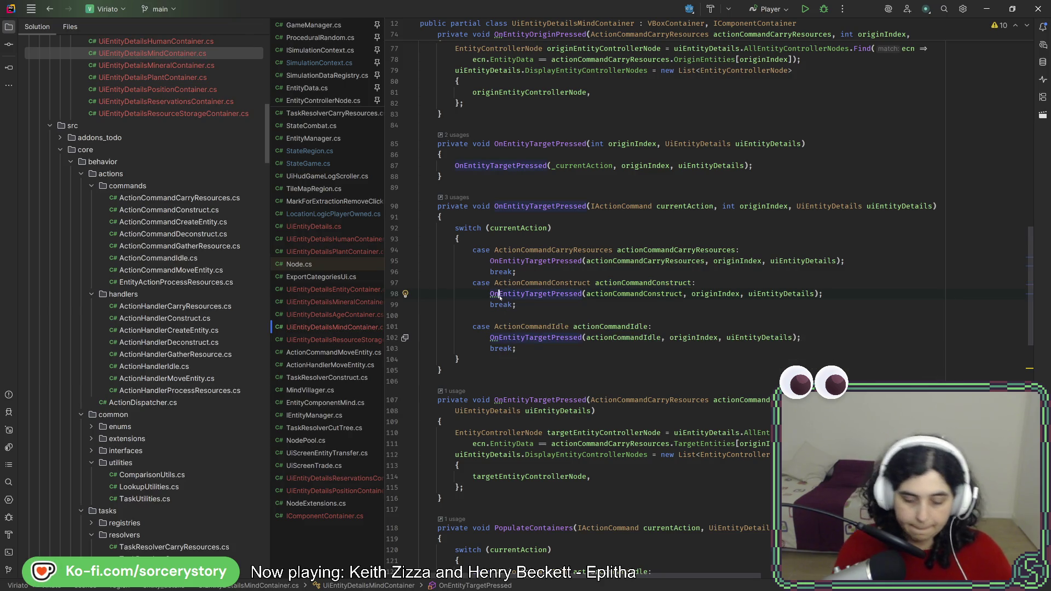
pyautogui.hotkey('alt', 'Return')
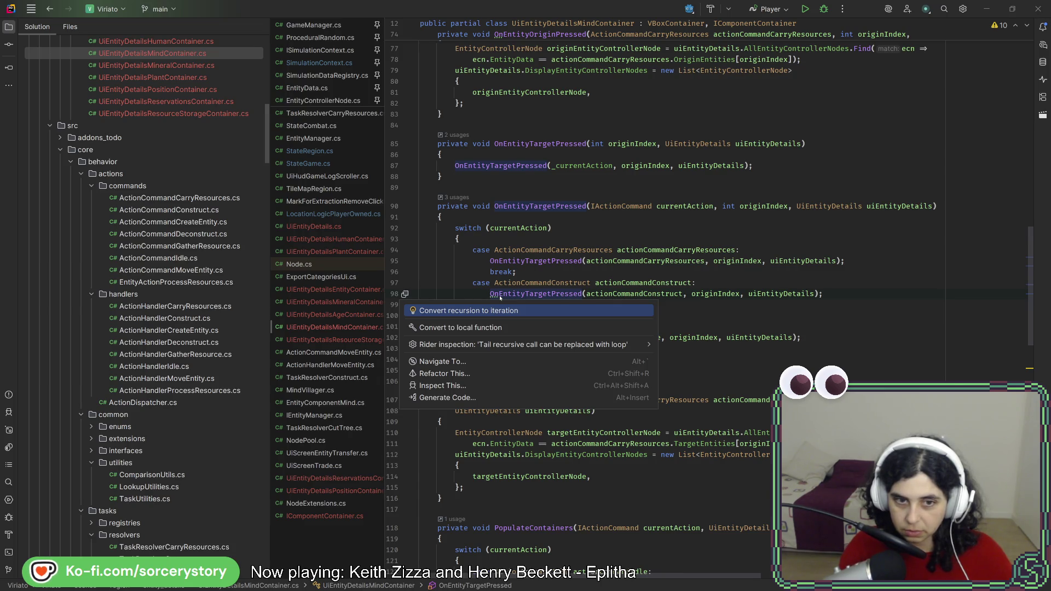
pyautogui.press('Escape')
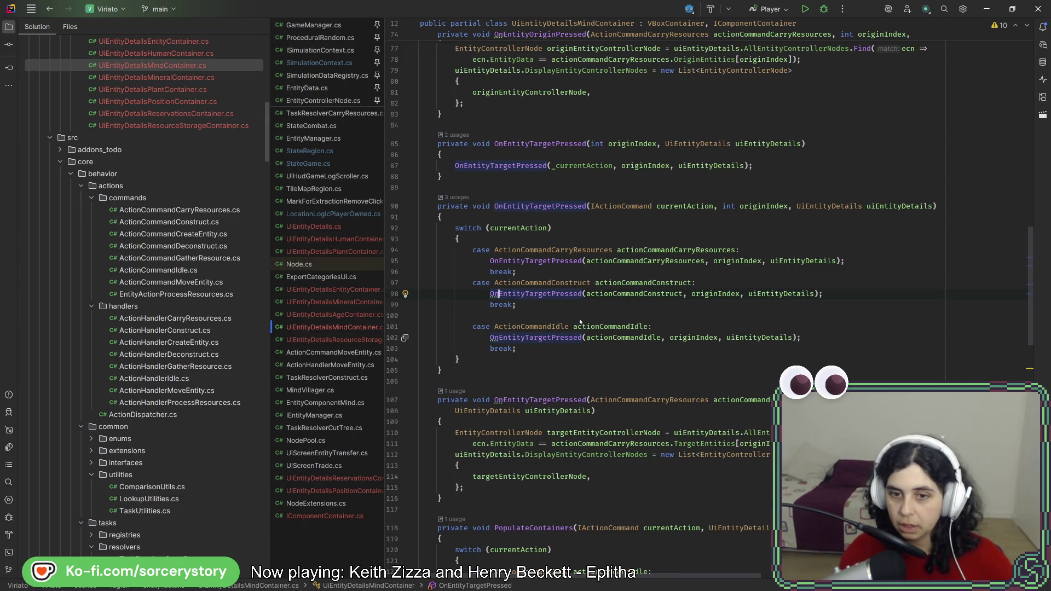
pyautogui.moveTo(493, 498); pyautogui.dragTo(513, 371)
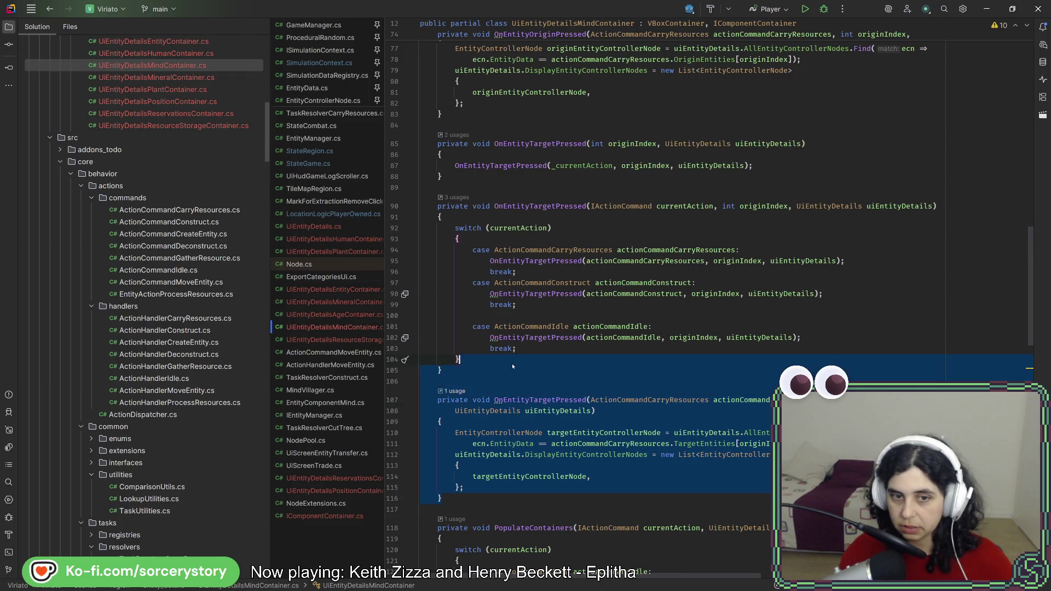
# Duplicate the handler with parameter type ActionCommandConstruct named actionCommandConstruct
pyautogui.hotkey('ctrl', 'd')
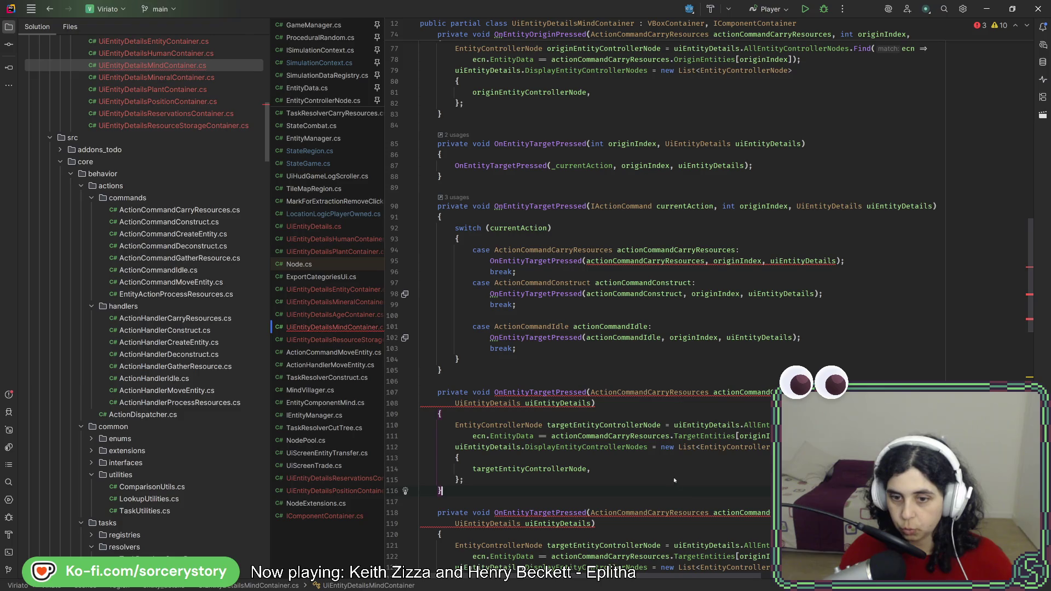
pyautogui.scroll(-3, 674, 480)
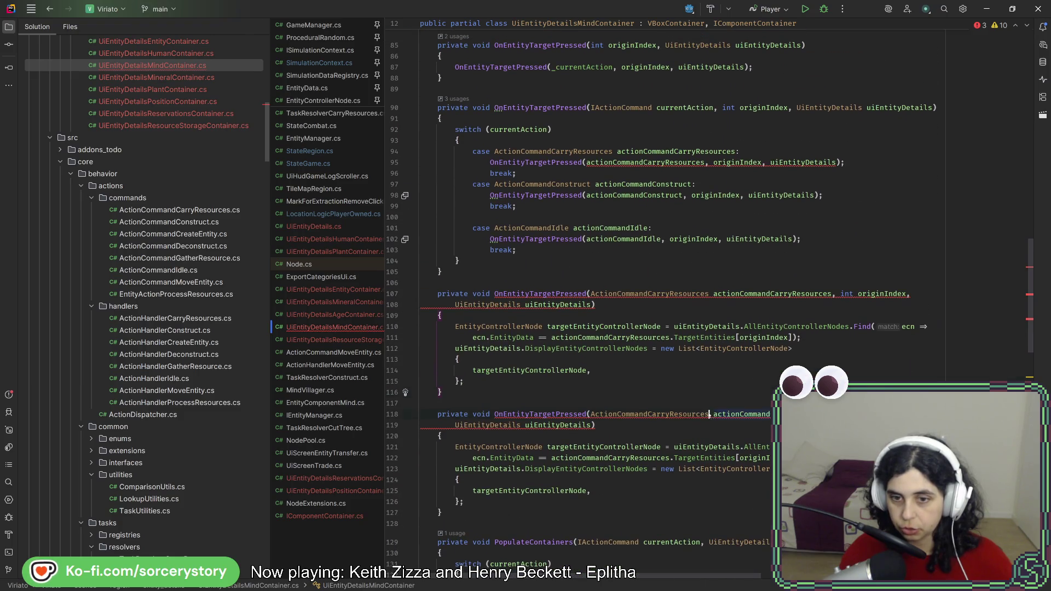
pyautogui.doubleClick(650, 414)
pyautogui.write('ActionCommandCons')
pyautogui.press('Return')
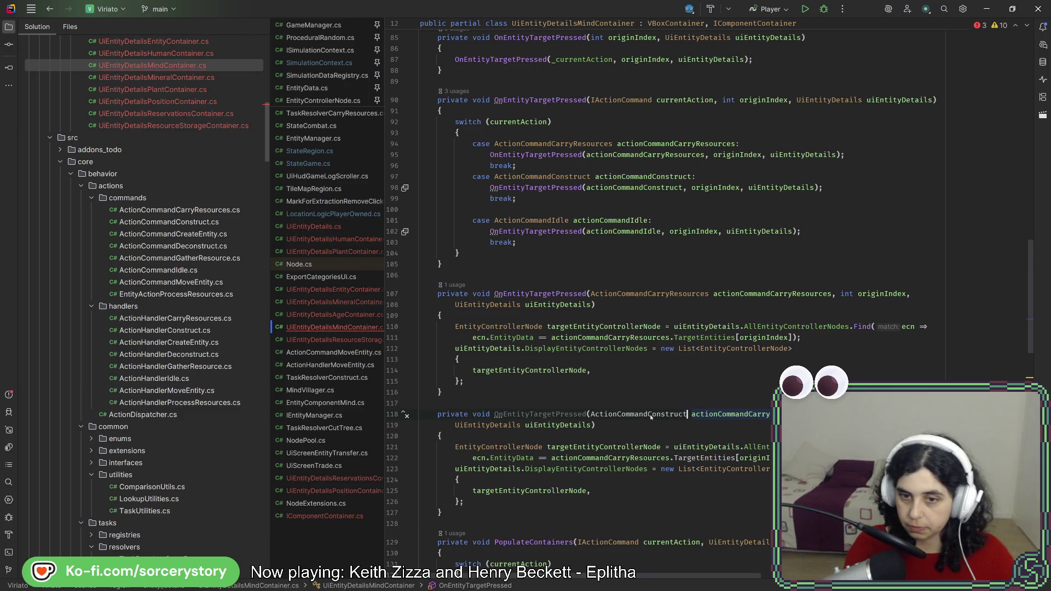
pyautogui.click(691, 414)
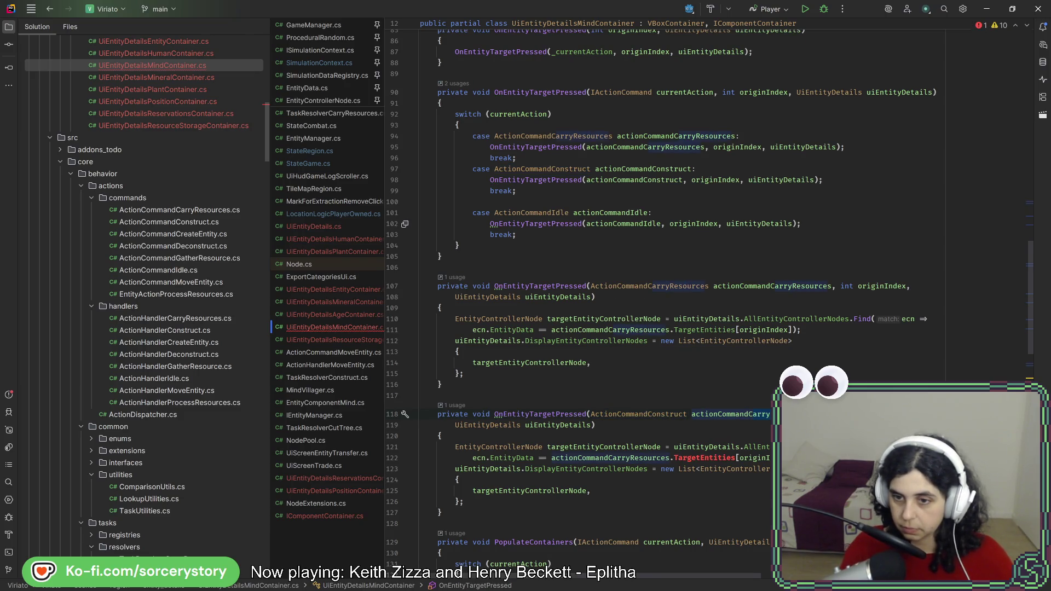
pyautogui.doubleClick(731, 414)
pyautogui.write('actionCommandConstruct')
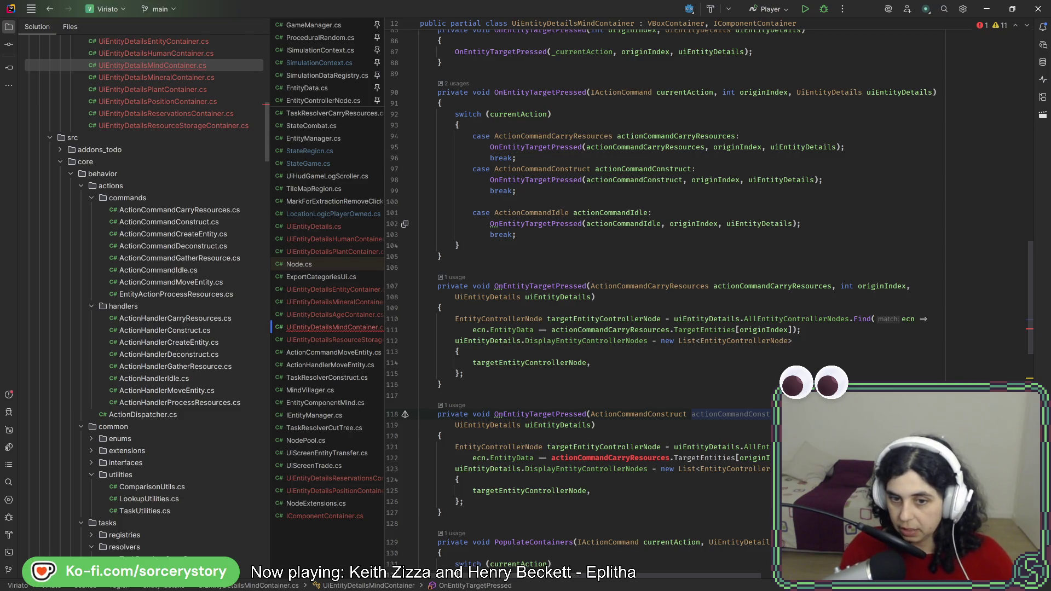
pyautogui.hotkey('ctrl', 'v')
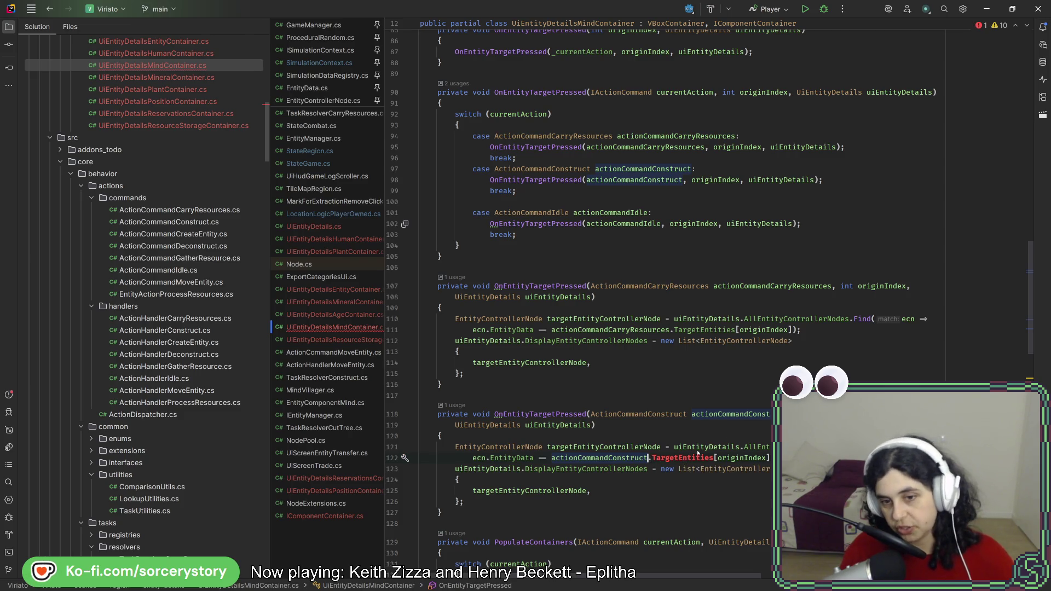
# Make the body compare EntityData against actionCommandConstruct.TargetEntity instead of TargetEntities[index]
pyautogui.doubleClick(691, 460)
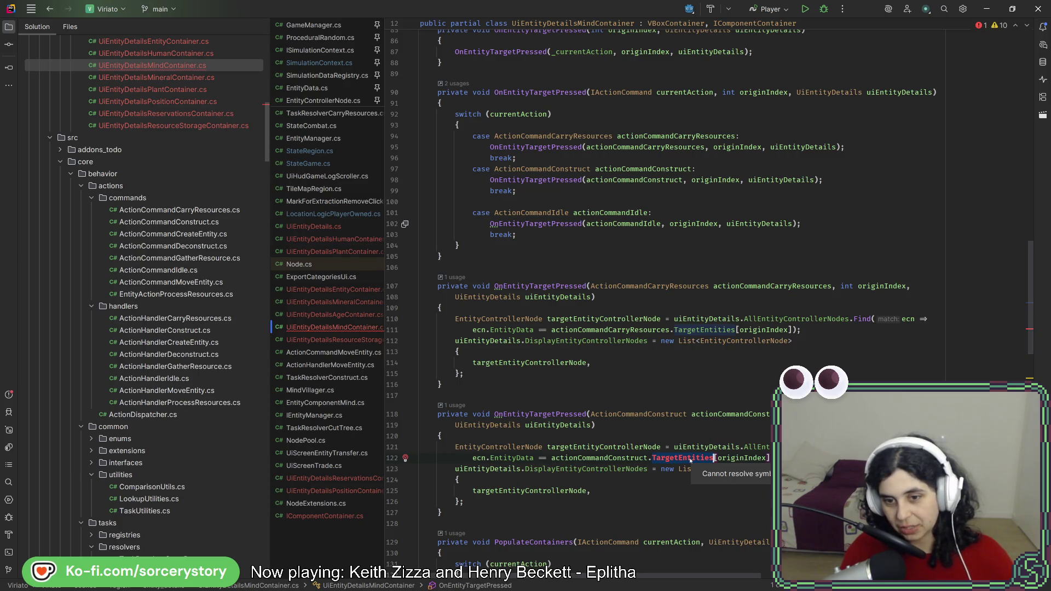
pyautogui.click(652, 459)
pyautogui.hotkey('ctrl', 'space')
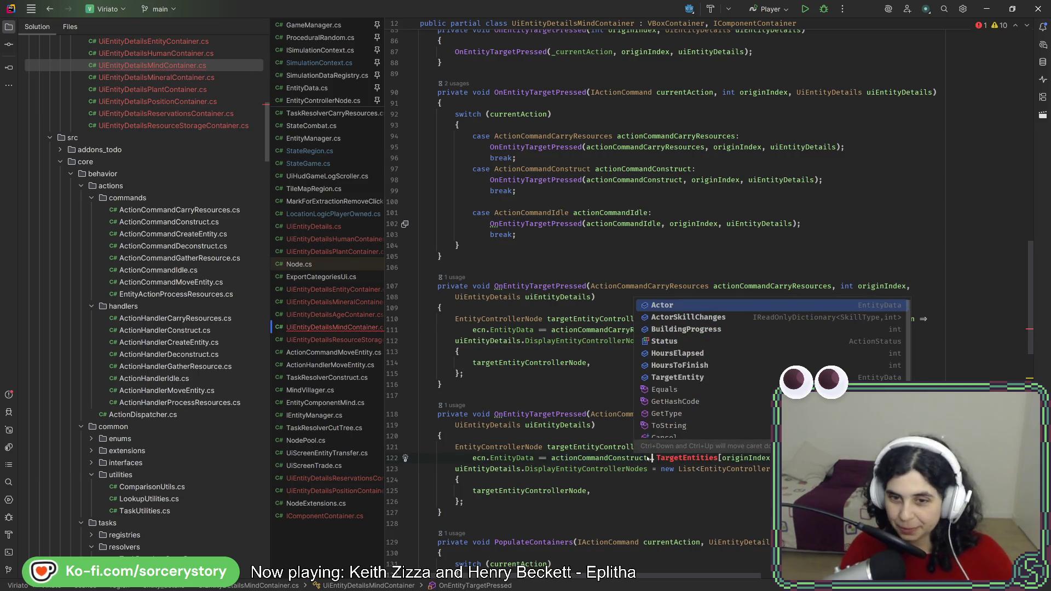
pyautogui.press('Escape')
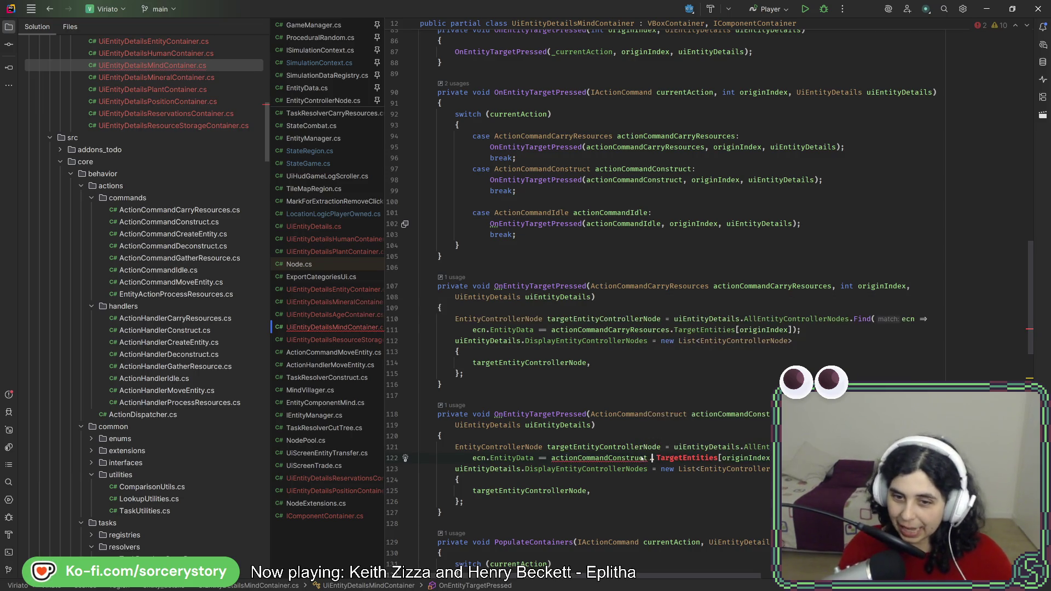
pyautogui.write('.')
pyautogui.press('BackSpace')
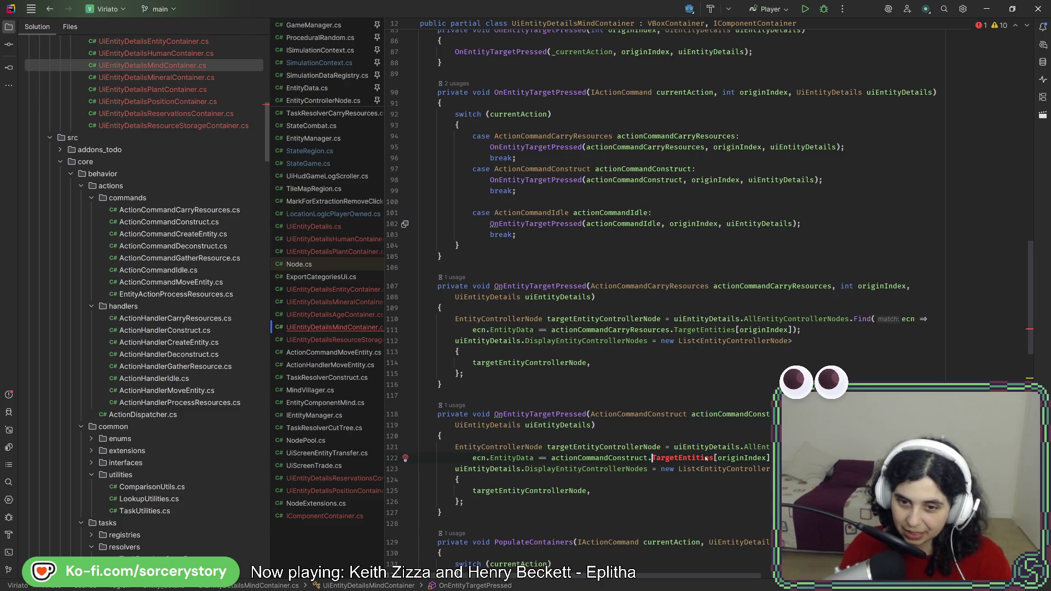
pyautogui.moveTo(706, 460); pyautogui.dragTo(762, 459)
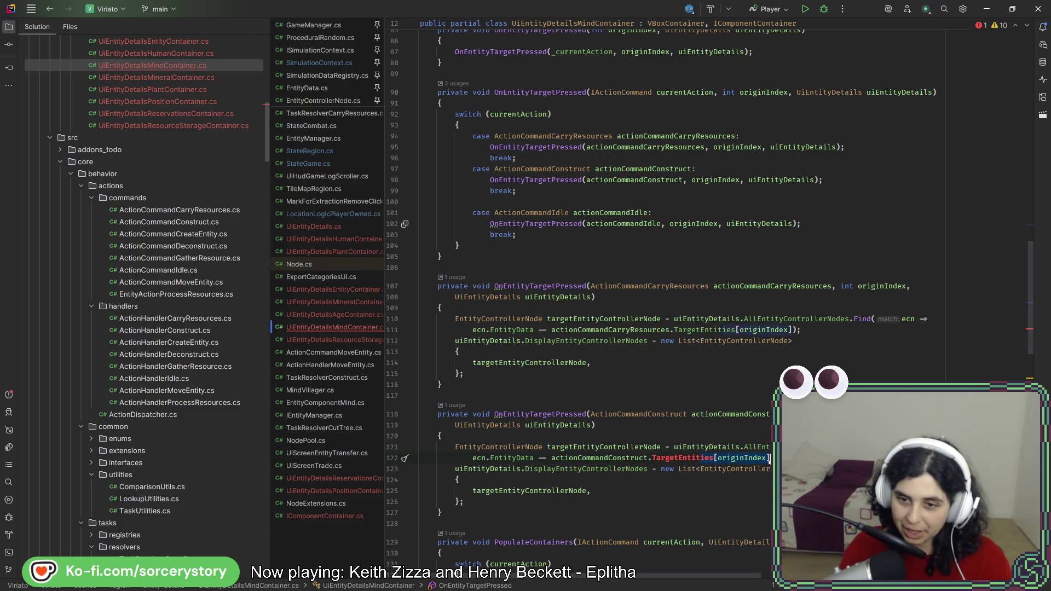
pyautogui.write('y);')
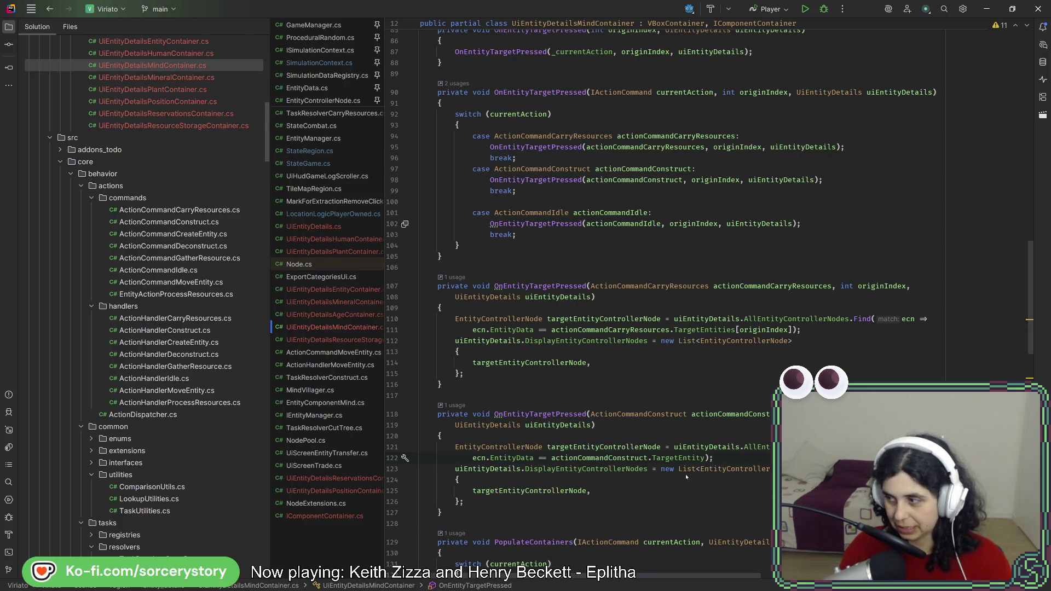
pyautogui.scroll(-4, 772, 392)
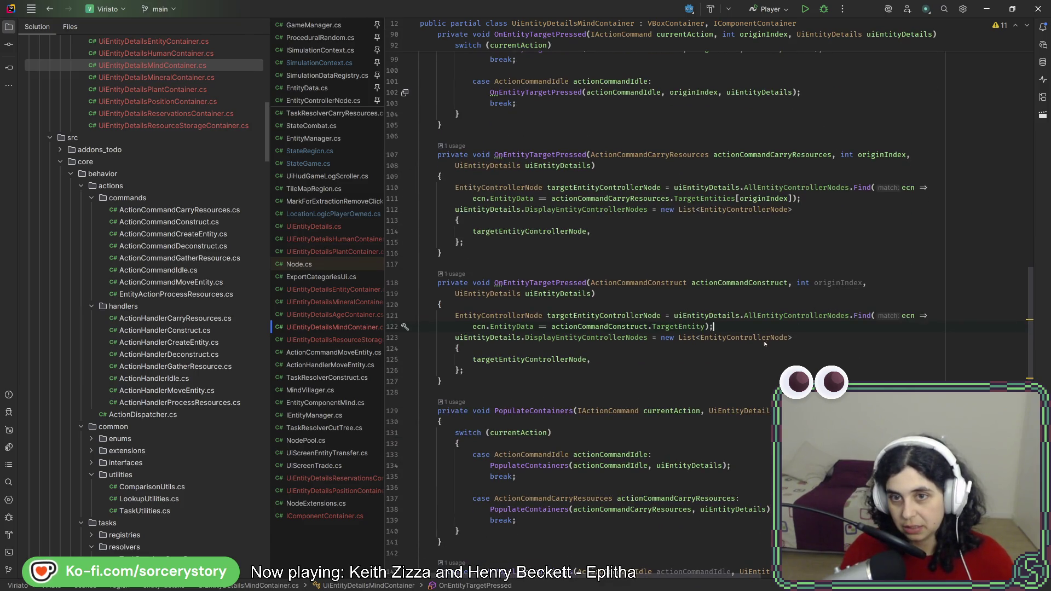
pyautogui.scroll(2, 761, 347)
pyautogui.scroll(4, 761, 347)
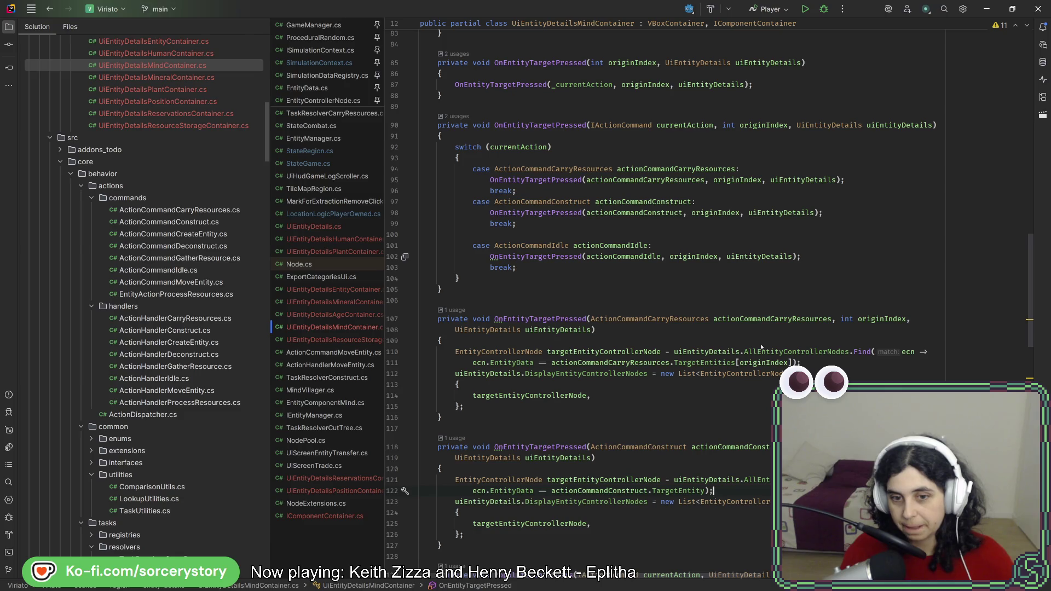
pyautogui.scroll(1, 761, 346)
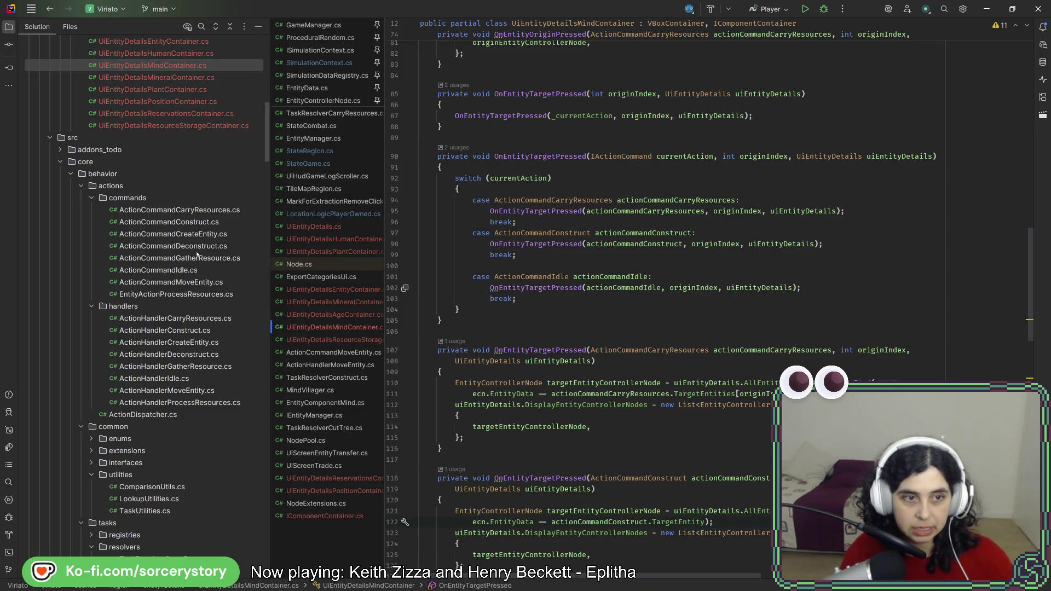
pyautogui.scroll(-2, 695, 267)
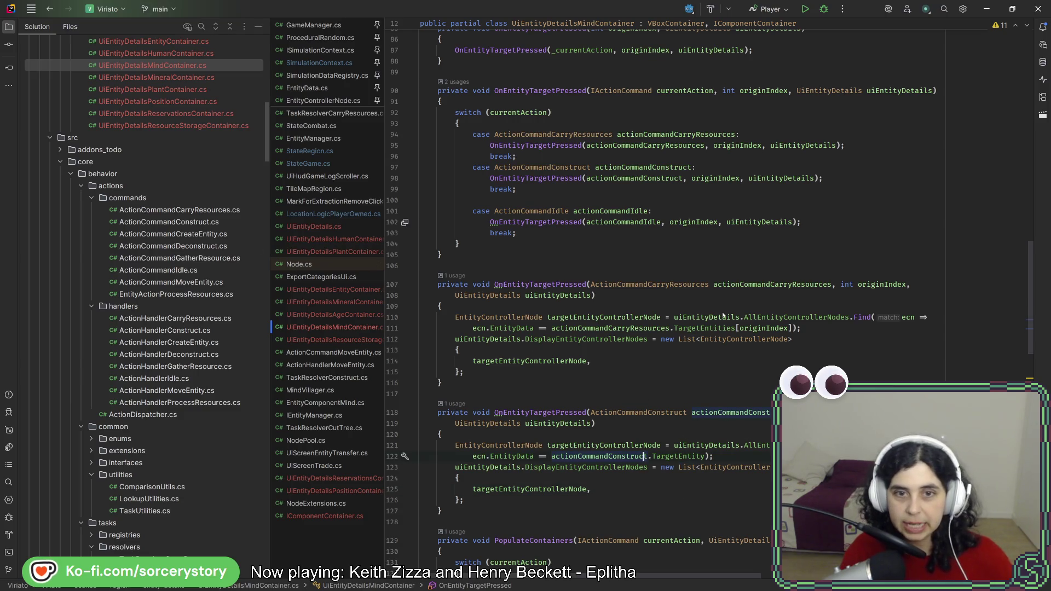
pyautogui.scroll(3, 722, 316)
# Duplicate the ActionCommandConstruct case with a blank line between the two cases
pyautogui.click(578, 289)
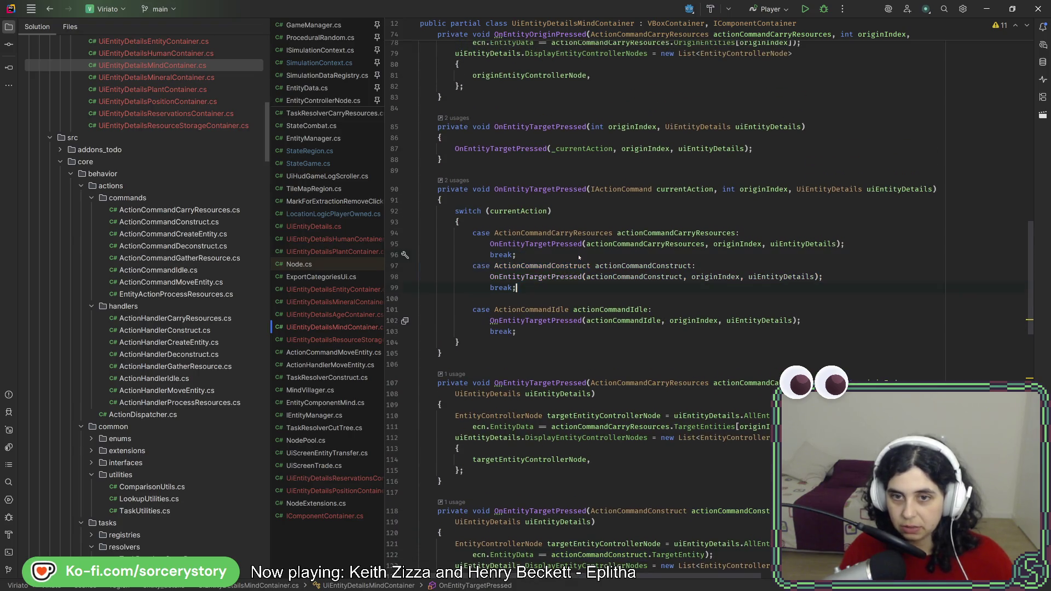
pyautogui.write('case ActionCommandConstruct actionCommandConstruct:                 OnEntityTargetPressed(actionCommandConstruct, originIndex, uiEntityDetails);                 break;')
pyautogui.click(578, 257)
pyautogui.press('Return')
# Change the copied case to ActionCommandCreateEntity, renaming its variable to actionCommandCreateEntity throughout
pyautogui.click(591, 312)
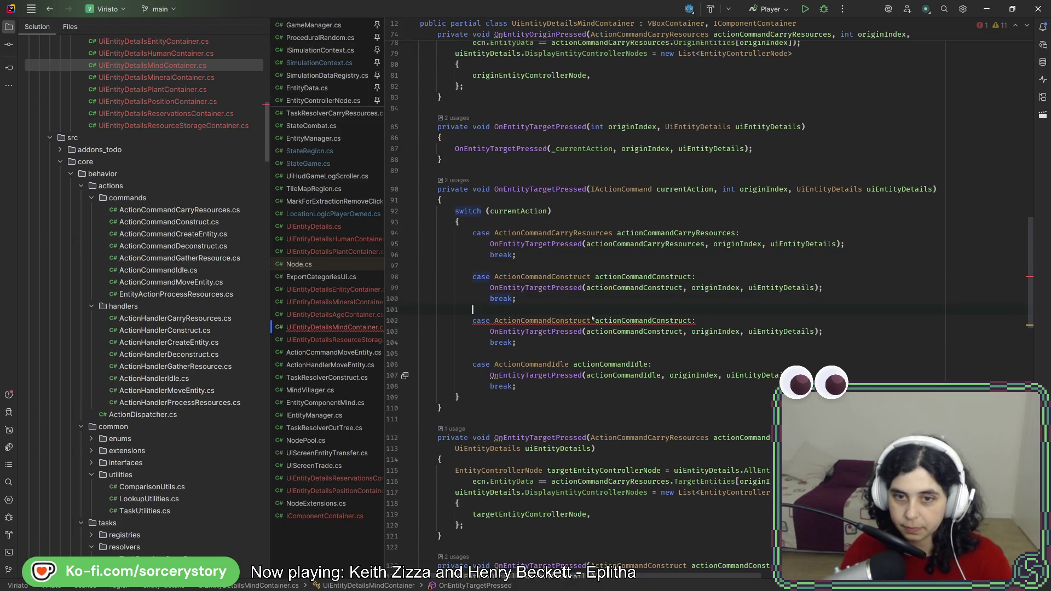
pyautogui.doubleClick(572, 321)
pyautogui.write('Cr')
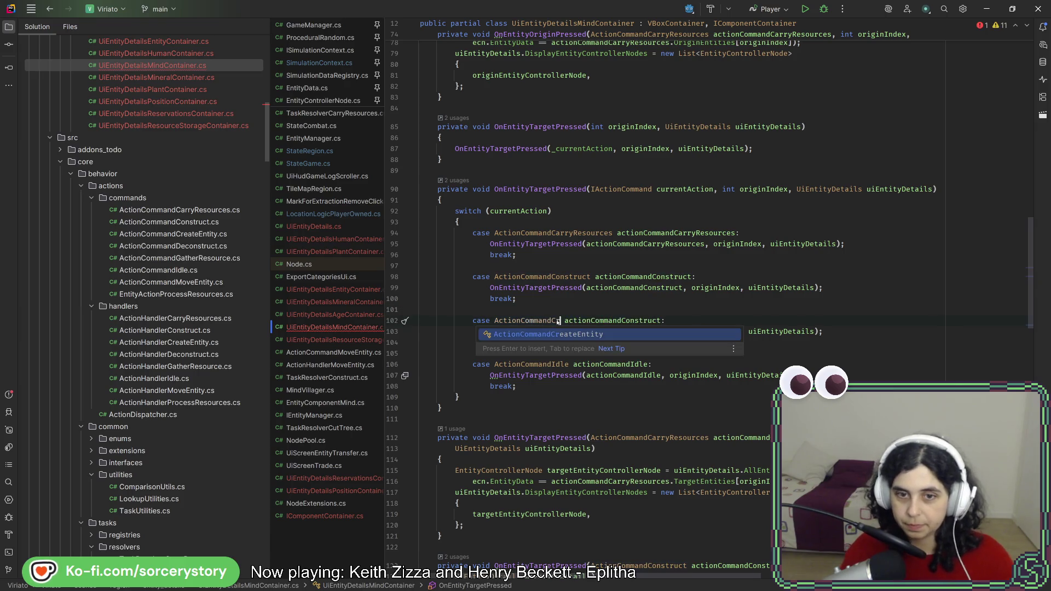
pyautogui.press('Return')
pyautogui.click(701, 321)
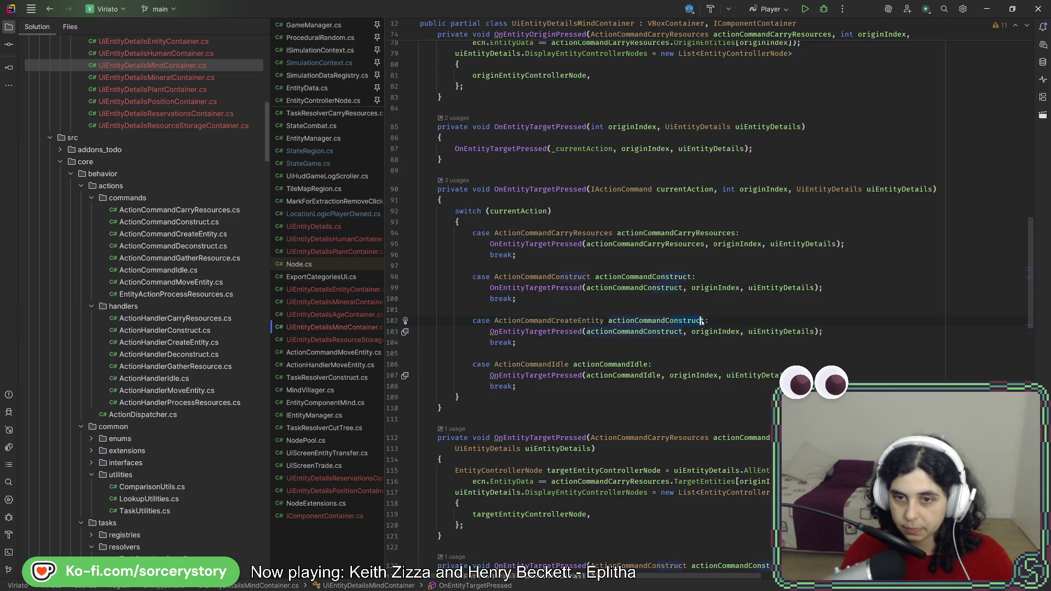
pyautogui.doubleClick(703, 320)
pyautogui.write('Cre')
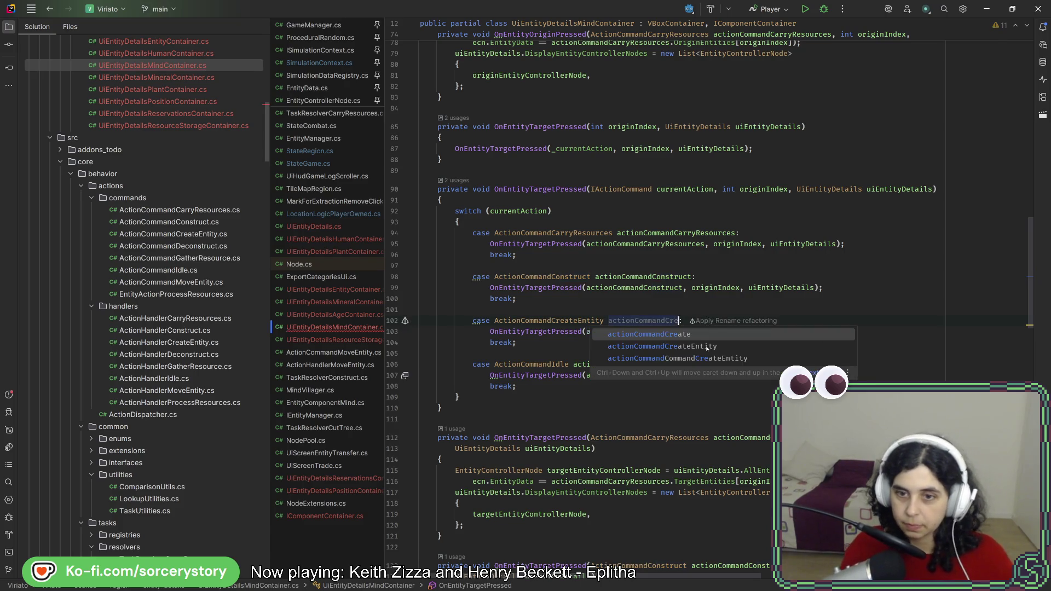
pyautogui.click(706, 346)
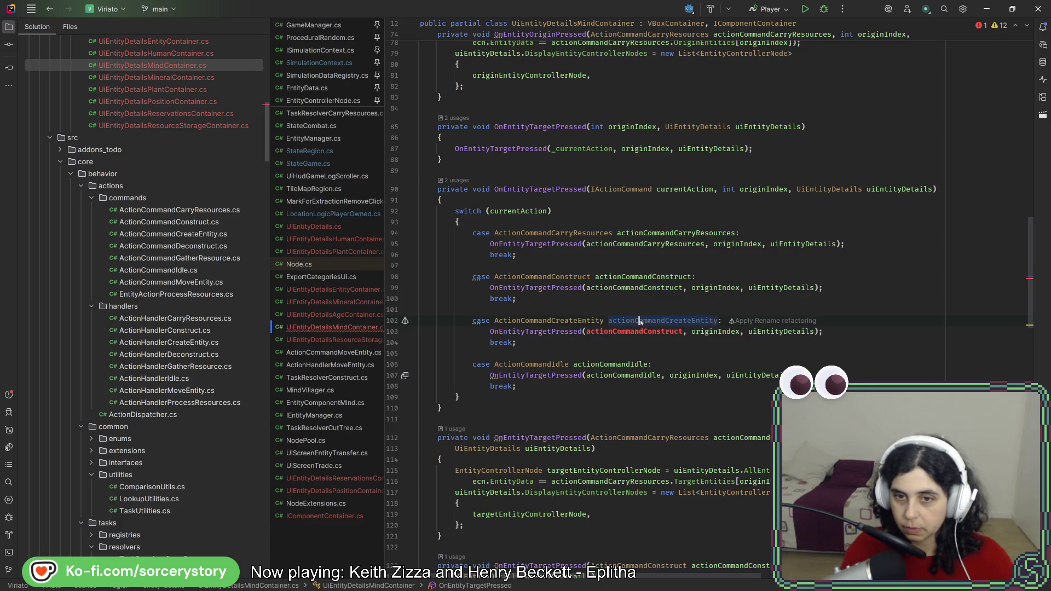
pyautogui.hotkey('alt', 'Return')
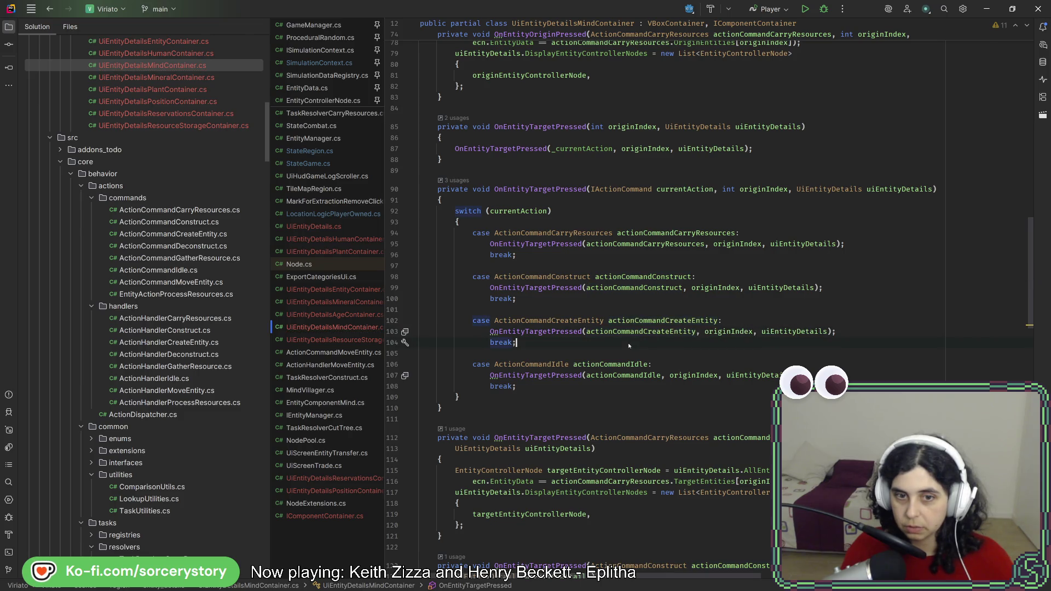
pyautogui.scroll(-3, 502, 429)
# Paste a copy of the CarryResources handler below the Construct overload, typed for ActionCommandCreateEntity
pyautogui.moveTo(484, 435)
pyautogui.mouseDown()
pyautogui.moveTo(492, 328)
pyautogui.moveTo(507, 311)
pyautogui.mouseUp()
pyautogui.scroll(-4, 507, 311)
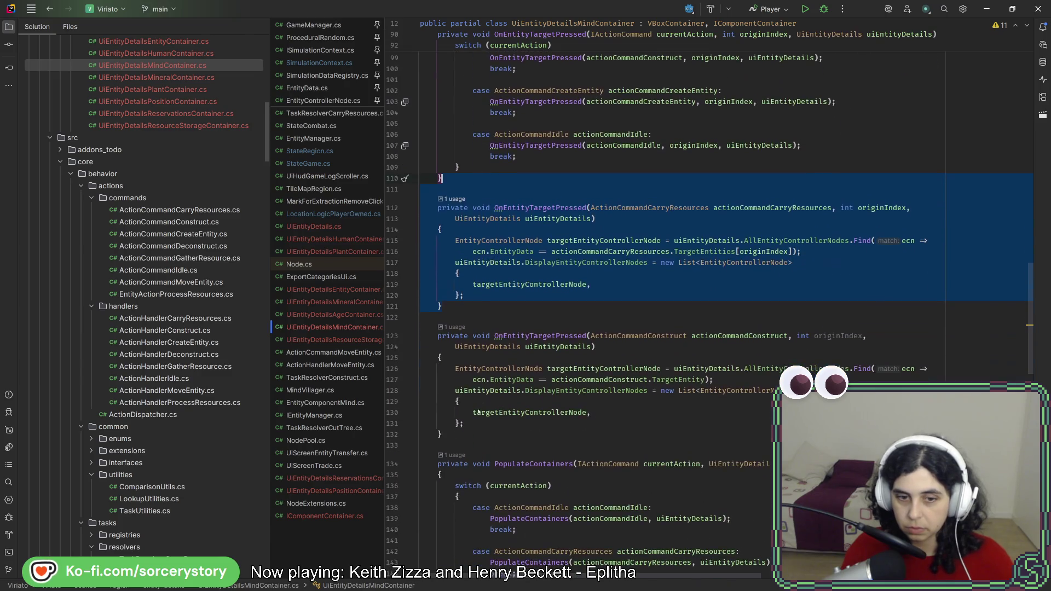
pyautogui.hotkey('ctrl', 'c')
pyautogui.click(630, 435)
pyautogui.hotkey('ctrl', 'v')
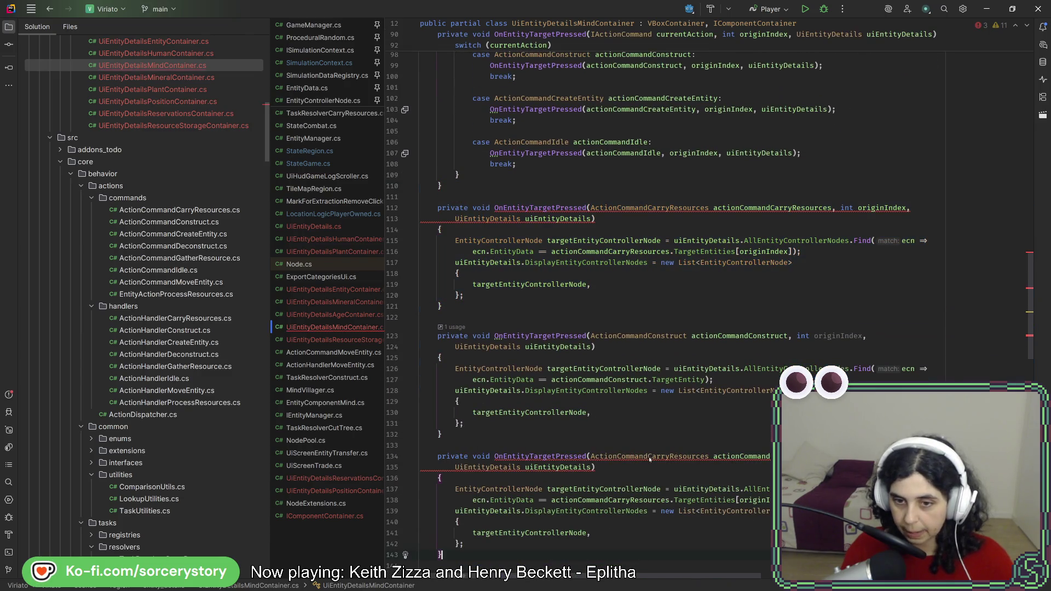
pyautogui.doubleClick(694, 458)
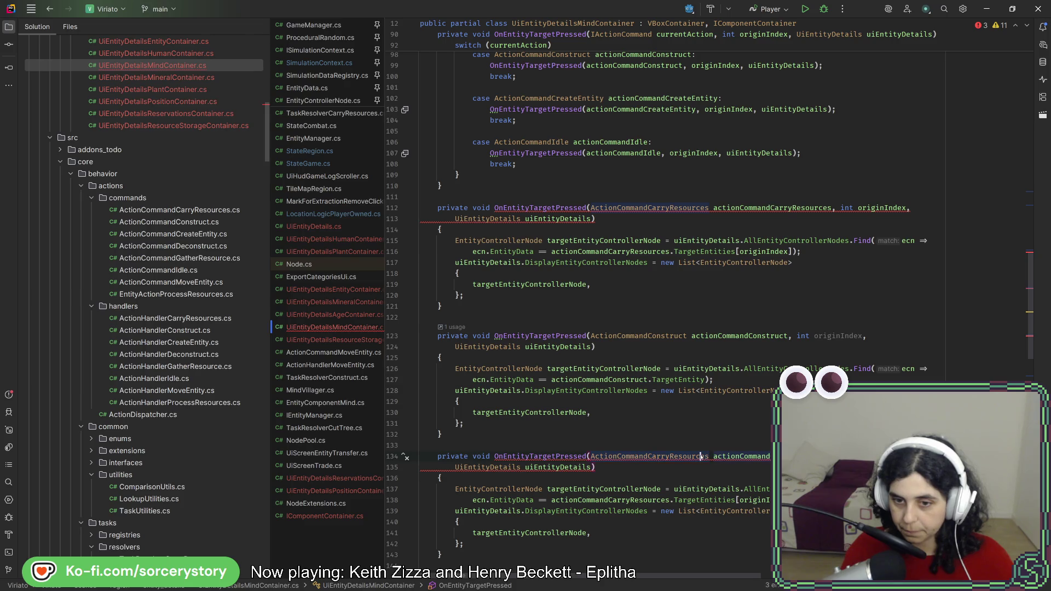
pyautogui.write('rivate void OnEntityTargetPres')
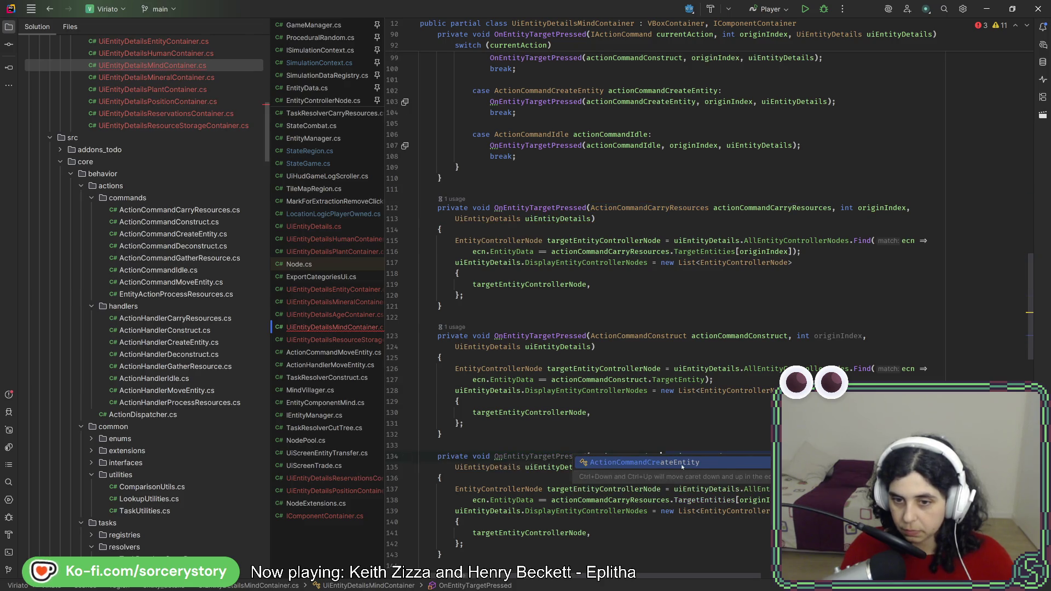
pyautogui.press('Return')
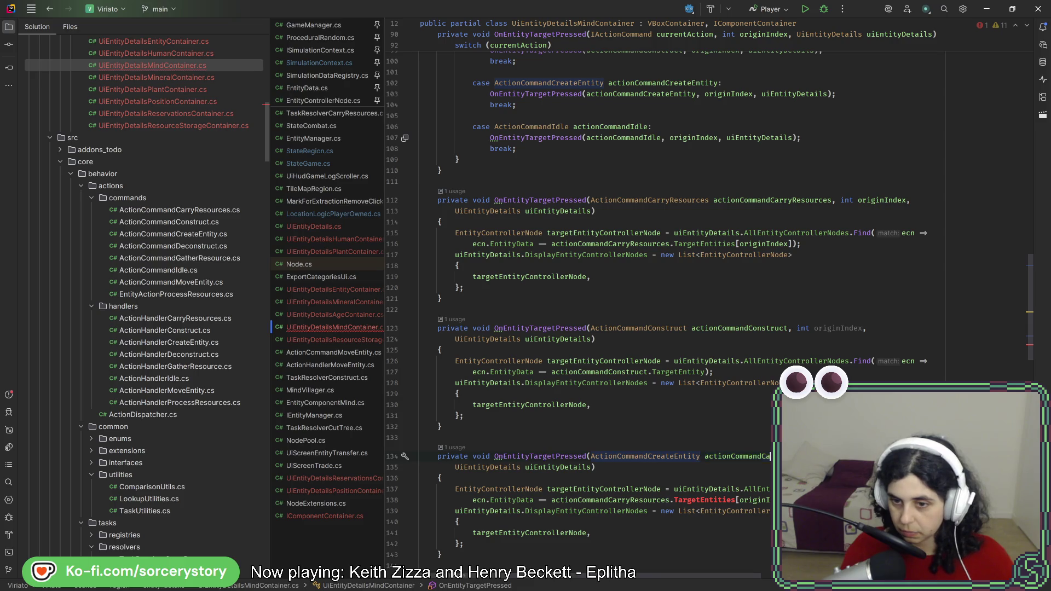
pyautogui.click(724, 464)
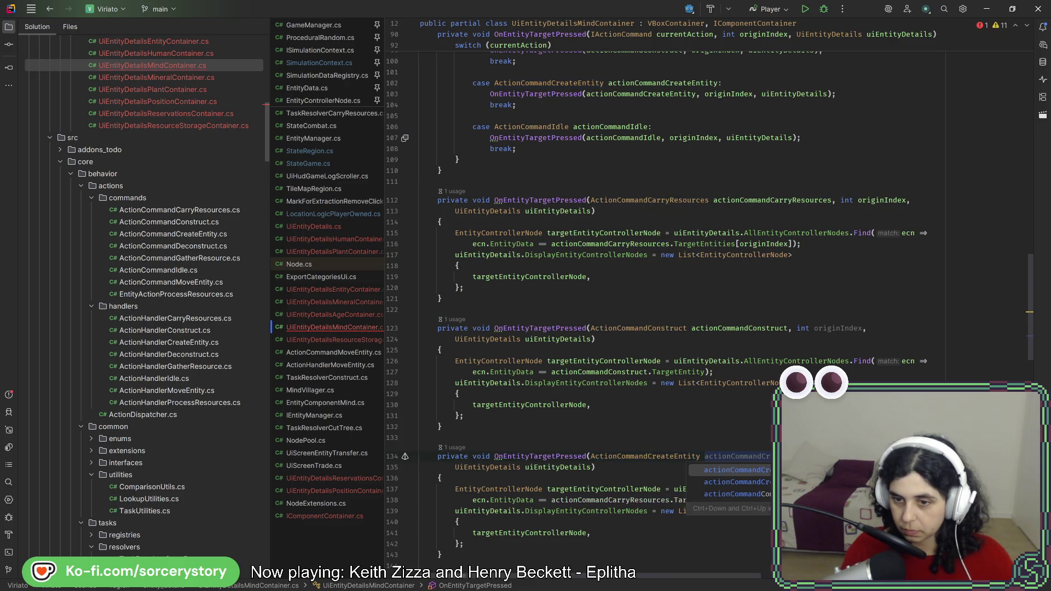
# Swap line 138's variable for actionCommandCreateEntity, delete TargetEntities and list its members
pyautogui.scroll(-3, 725, 464)
pyautogui.doubleClick(737, 390)
pyautogui.hotkey('ctrl', 'c')
pyautogui.doubleClick(608, 434)
pyautogui.hotkey('ctrl', 'v')
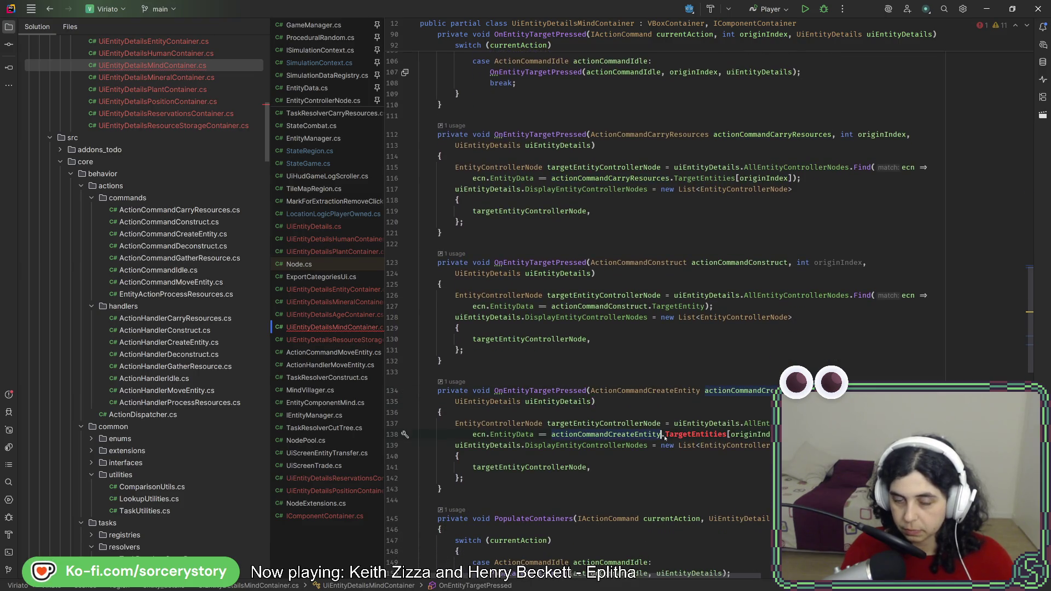
pyautogui.doubleClick(700, 434)
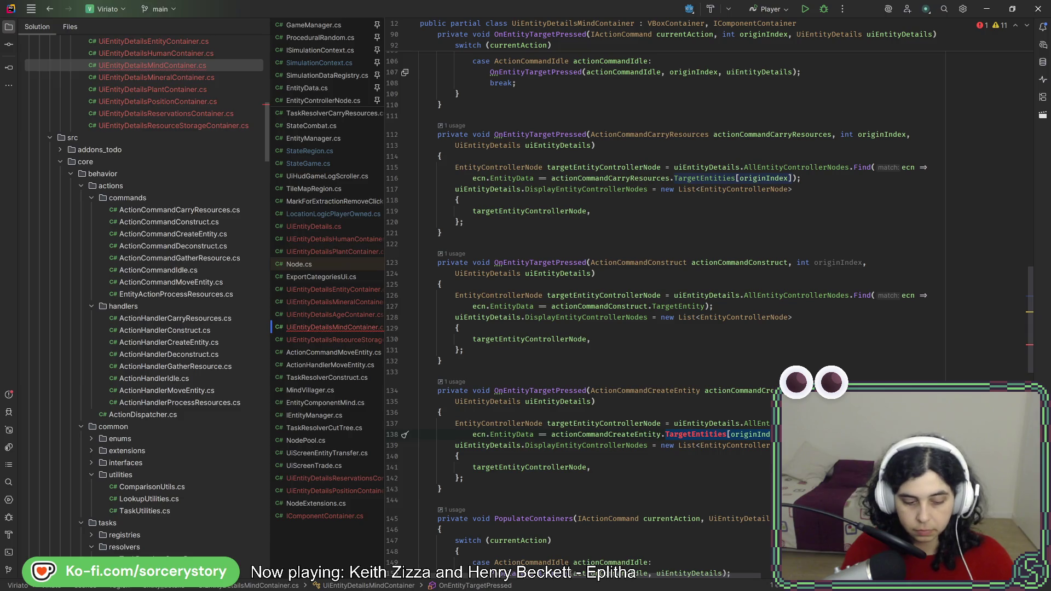
pyautogui.write('ta')
pyautogui.press('BackSpace')
pyautogui.press('BackSpace')
pyautogui.hotkey('ctrl', 'space')
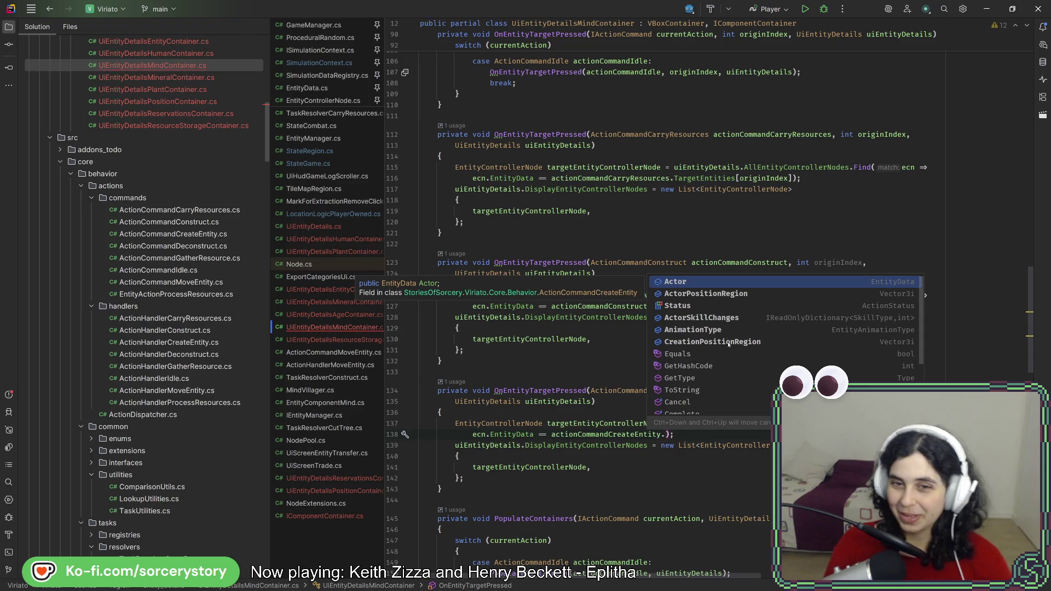
pyautogui.click(514, 243)
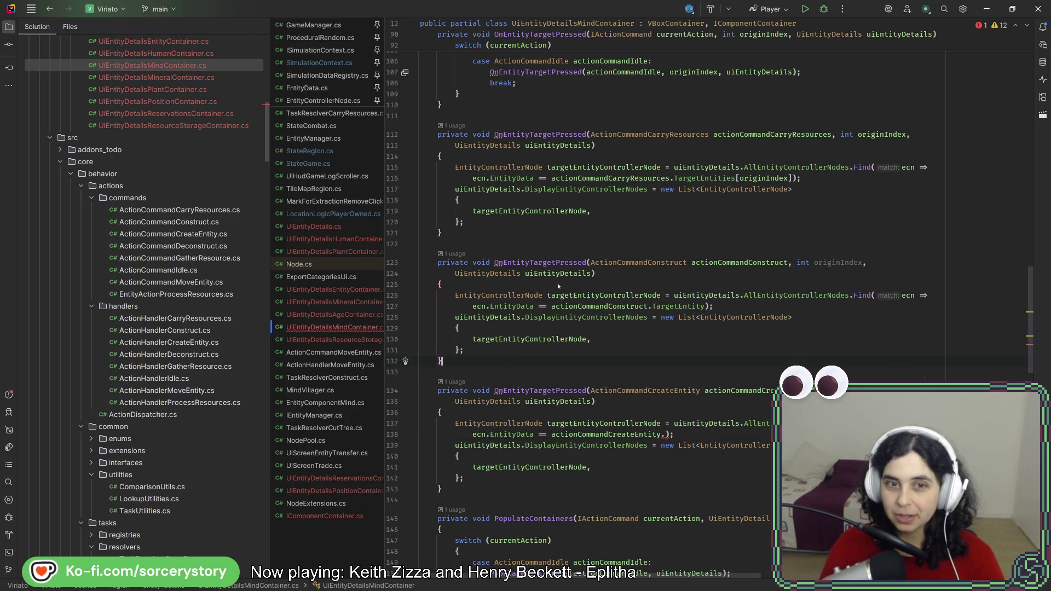
# Complete the line 138 assignment with actionCommandCreateEntity.CreationPositionRegion
pyautogui.click(514, 231)
pyautogui.scroll(-3, 513, 231)
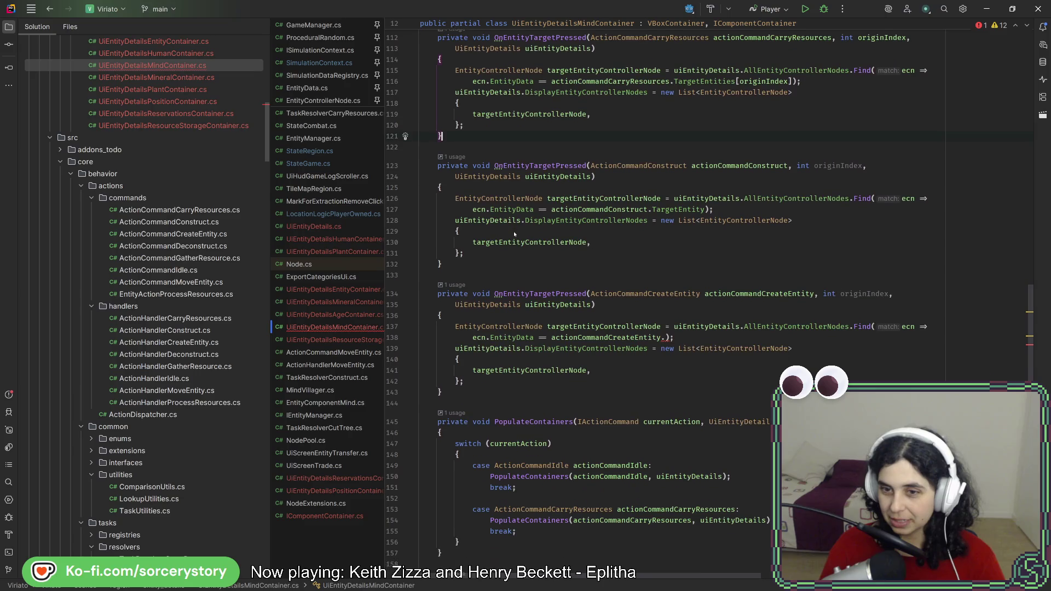
pyautogui.click(665, 336)
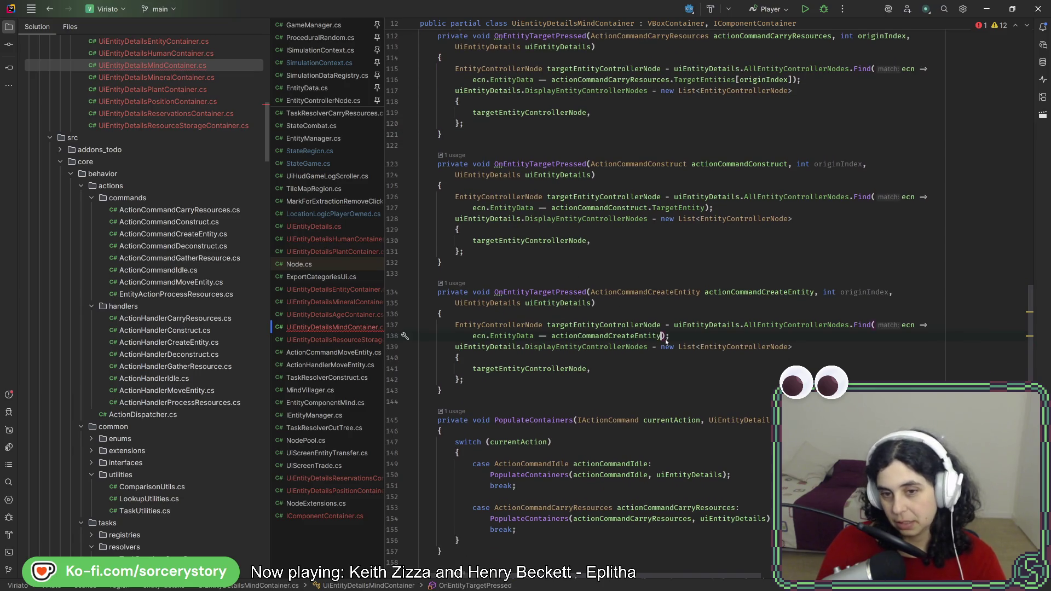
pyautogui.hotkey('ctrl', 'space')
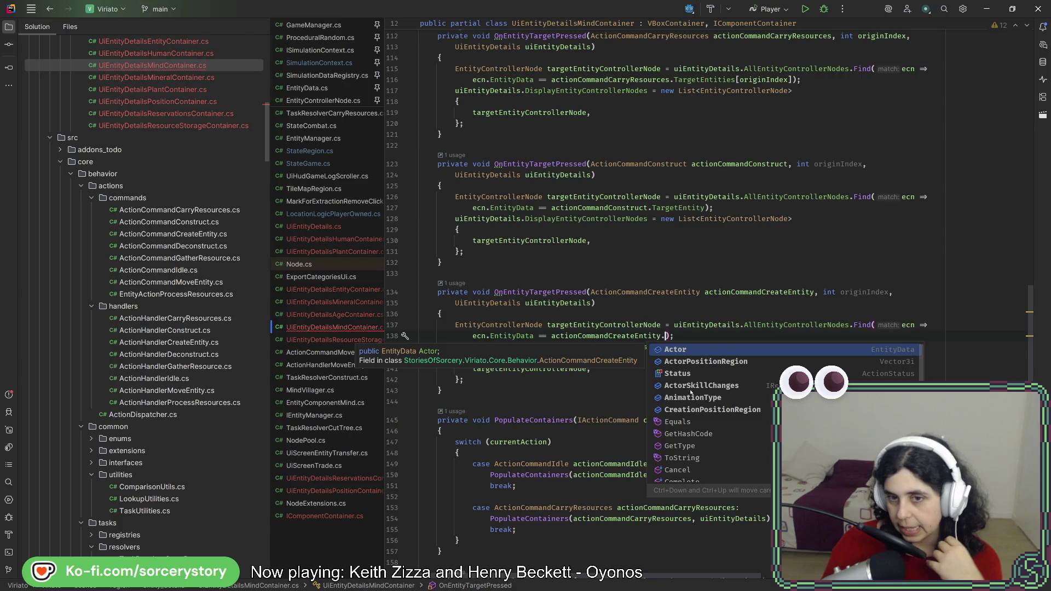
pyautogui.click(691, 409)
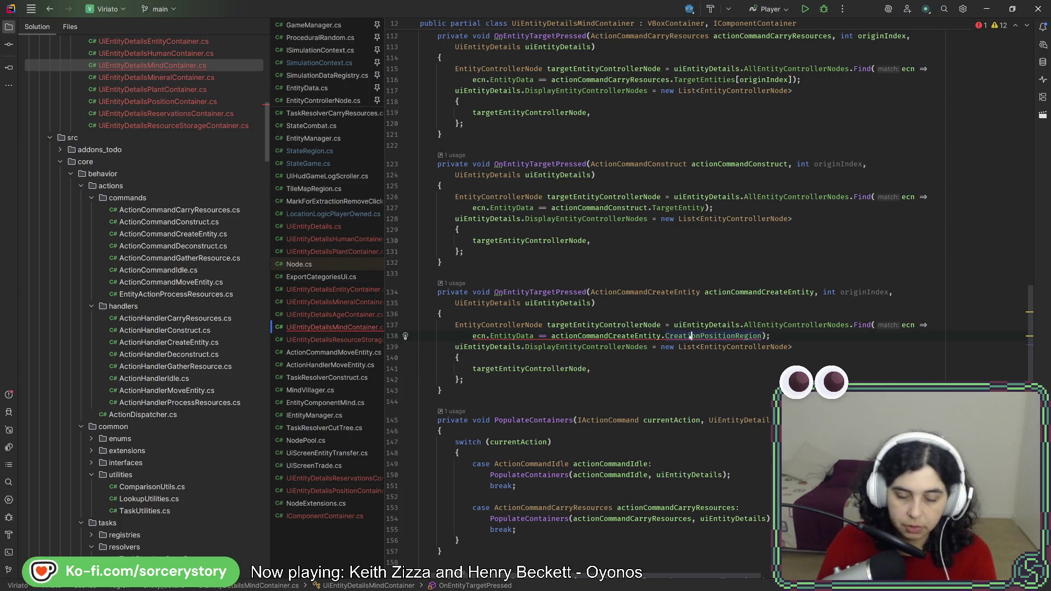
# Go to the CreationPositionRegion declaration in ActionCommandCreateEntity.cs and insert a blank line above it
pyautogui.keyDown('ctrl'); pyautogui.click(690, 336); pyautogui.keyUp('ctrl')
pyautogui.click(639, 162)
pyautogui.press('Return')
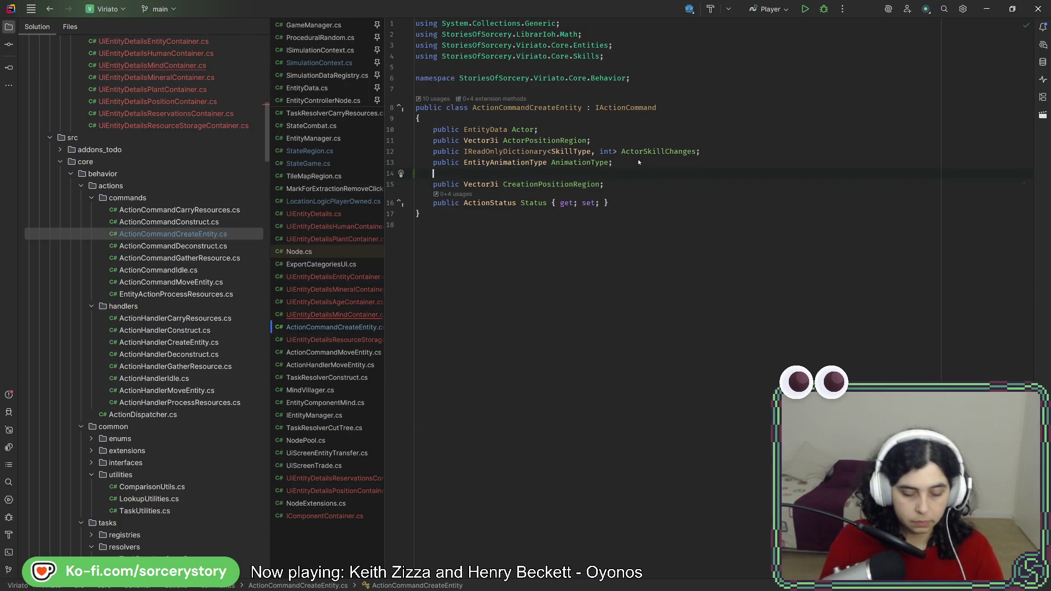
# Write the comment '//TODO Create a deferred entity straight away instead?' above CreationPositionRegion
pyautogui.write('//TODO Create a deferred entity straight ')
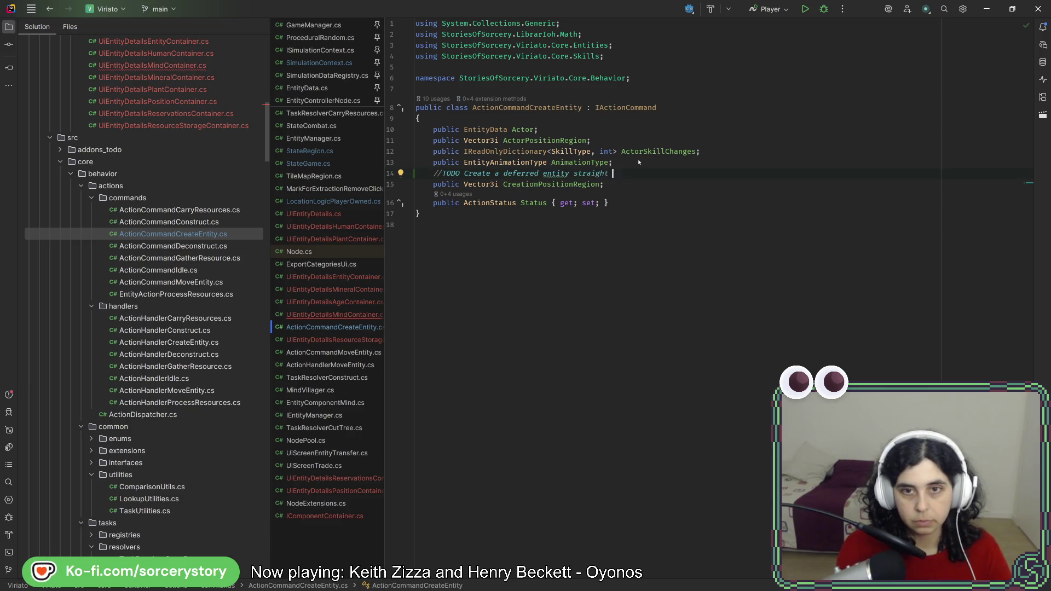
pyautogui.write('away instead=')
pyautogui.press('BackSpace')
pyautogui.write('?')
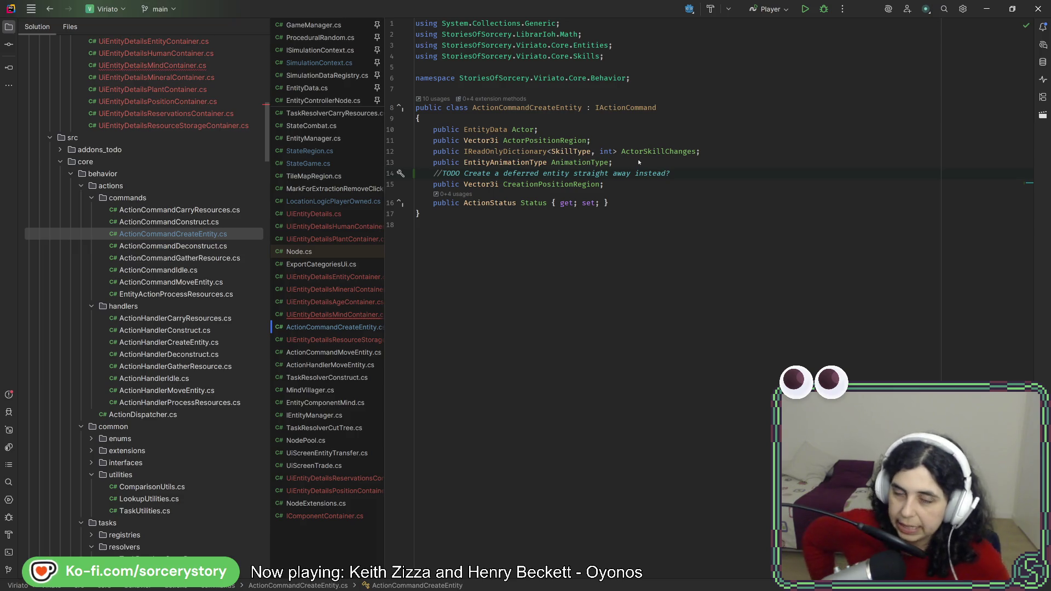
# Navigate back to UiEntityDetailsMindContainer.cs
pyautogui.moveTo(602, 185); pyautogui.dragTo(433, 185)
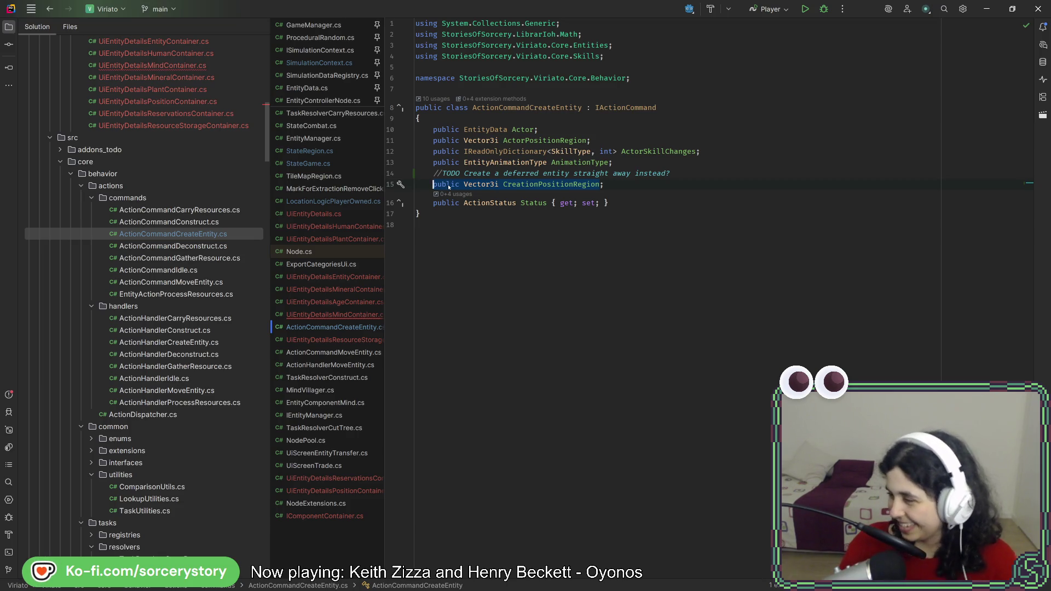
pyautogui.click(710, 175)
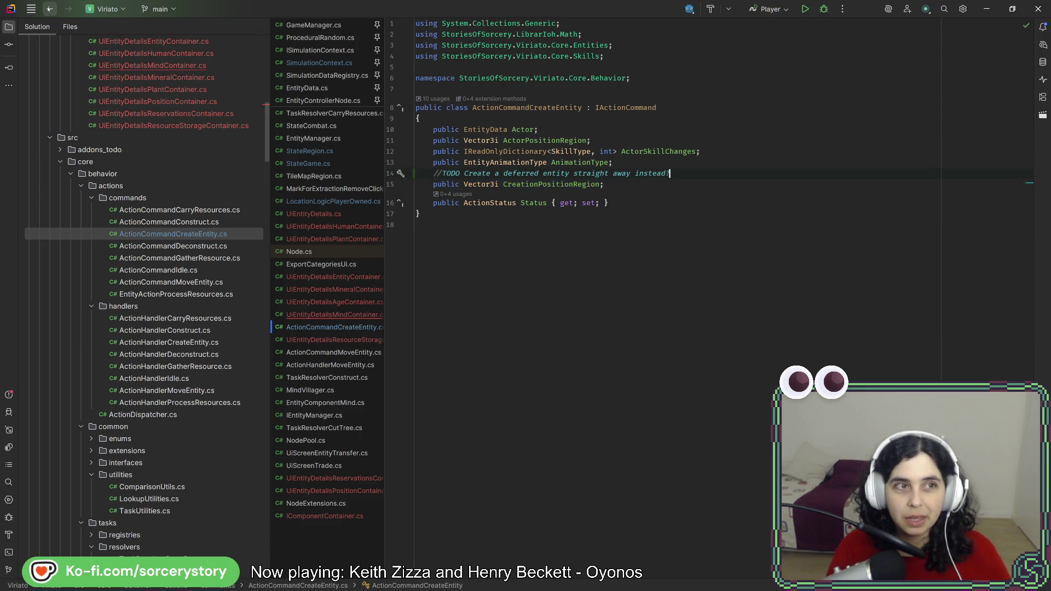
pyautogui.click(50, 8)
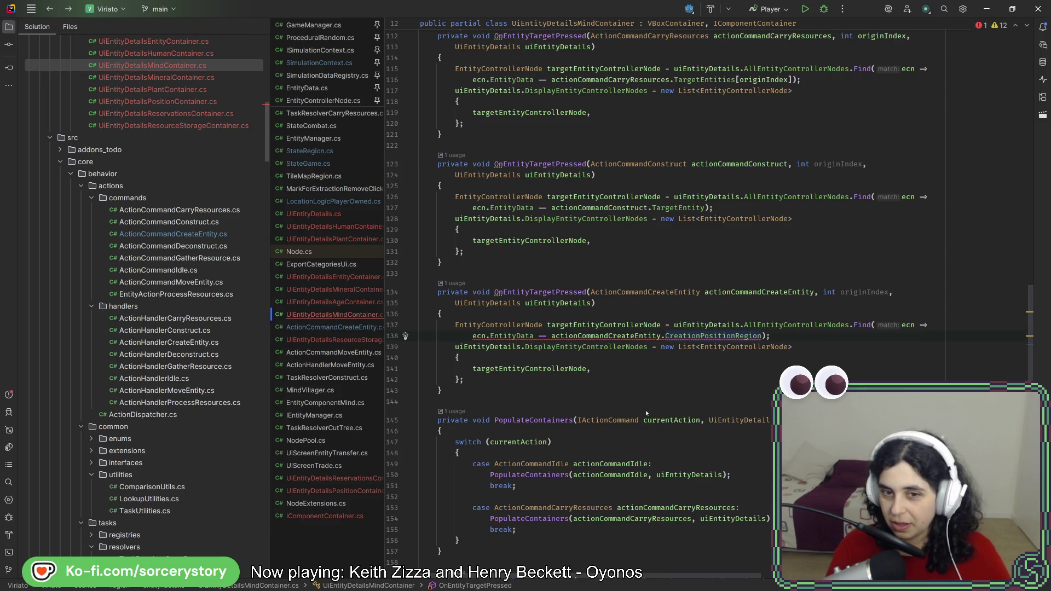
pyautogui.hotkey('ctrl', 'alt', 'Left')
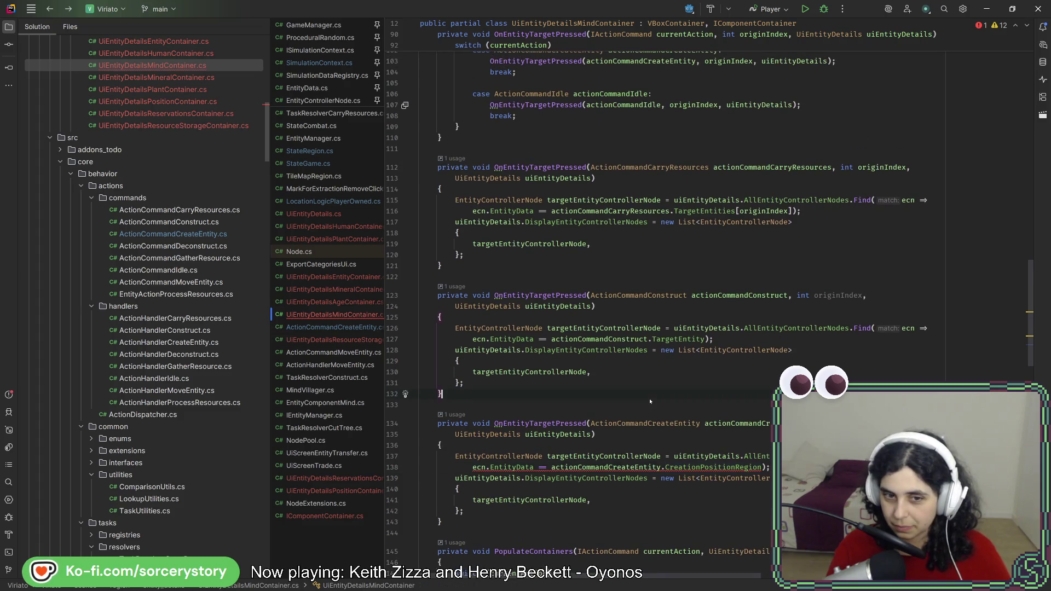
pyautogui.scroll(5, 650, 401)
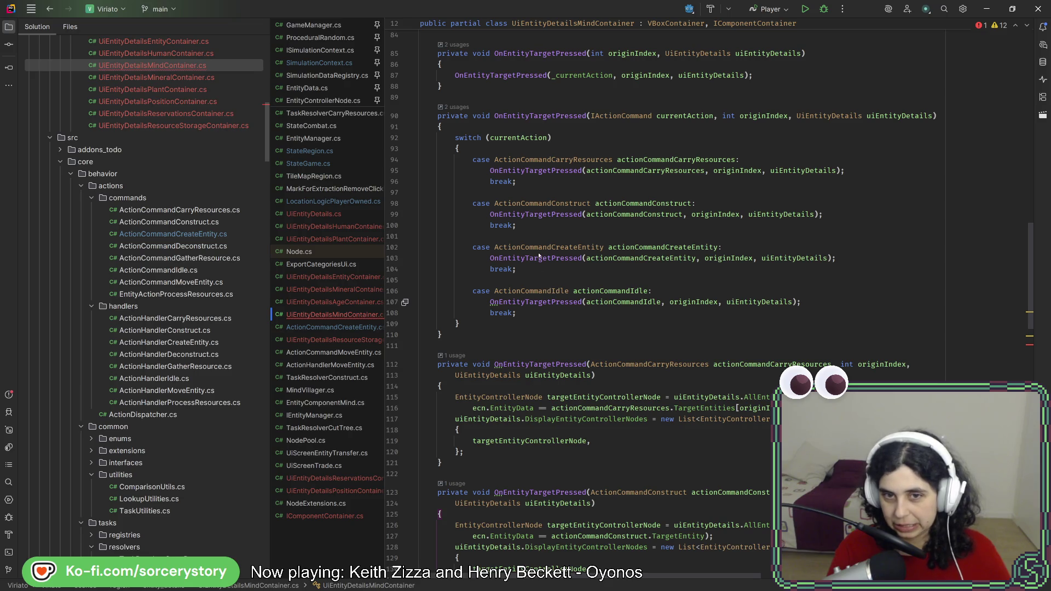
pyautogui.click(565, 171)
pyautogui.keyDown('ctrl'); pyautogui.click(562, 172); pyautogui.keyUp('ctrl')
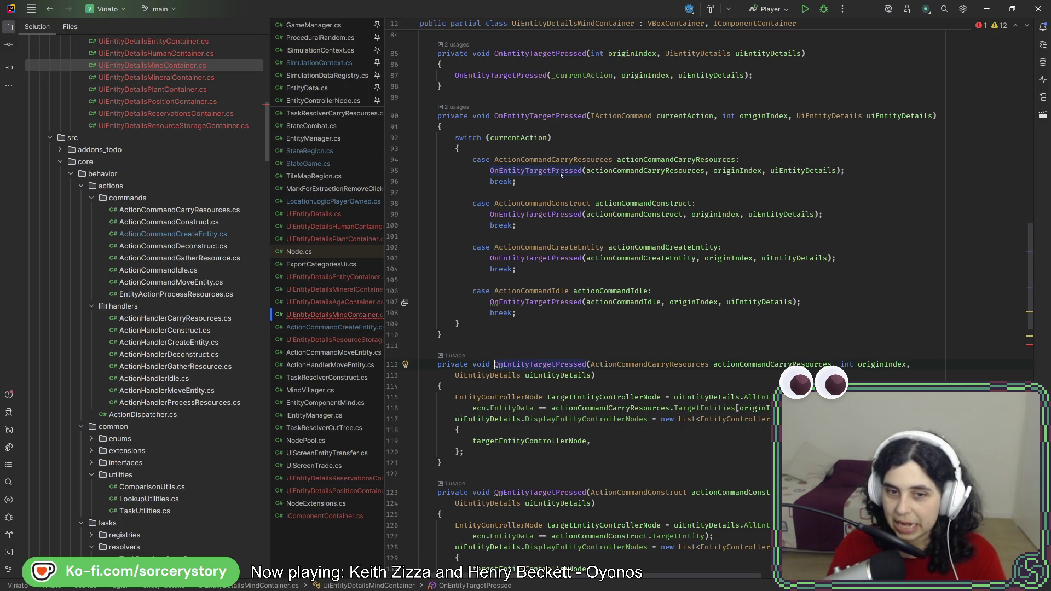
pyautogui.moveTo(556, 291)
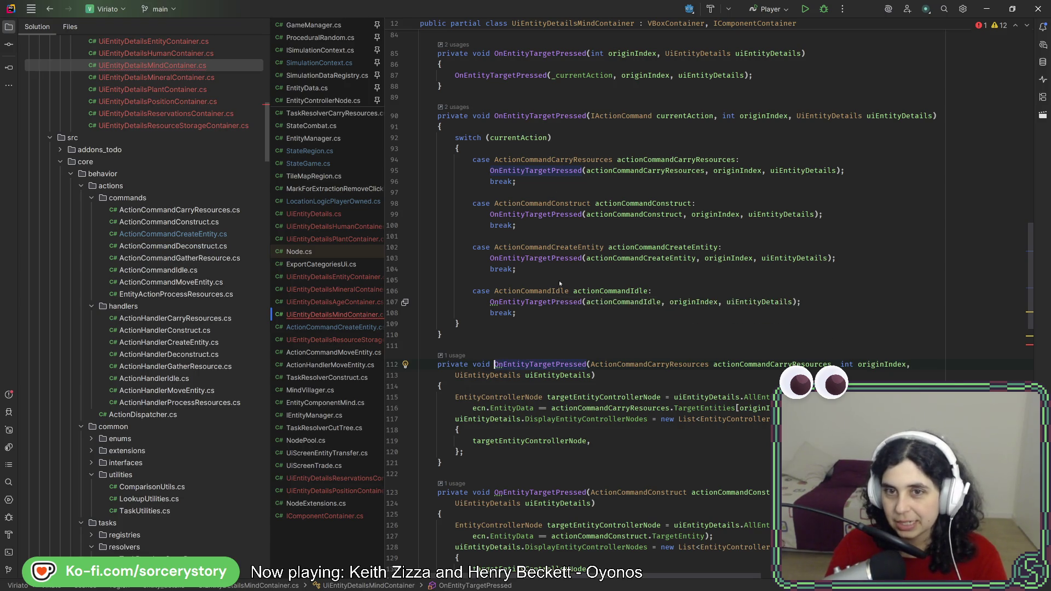
pyautogui.keyDown('ctrl'); pyautogui.click(567, 304); pyautogui.keyUp('ctrl')
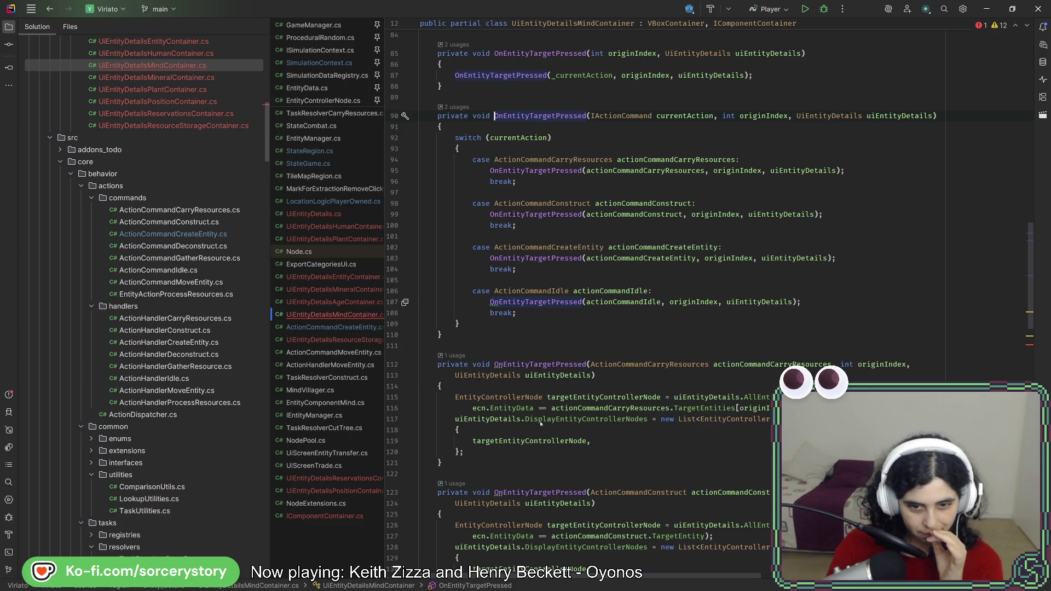
pyautogui.scroll(-6, 540, 424)
pyautogui.click(521, 358)
# Duplicate the CreateEntity OnEntityTargetPressed handler method
pyautogui.hotkey('ctrl', 'w')
pyautogui.press('Escape')
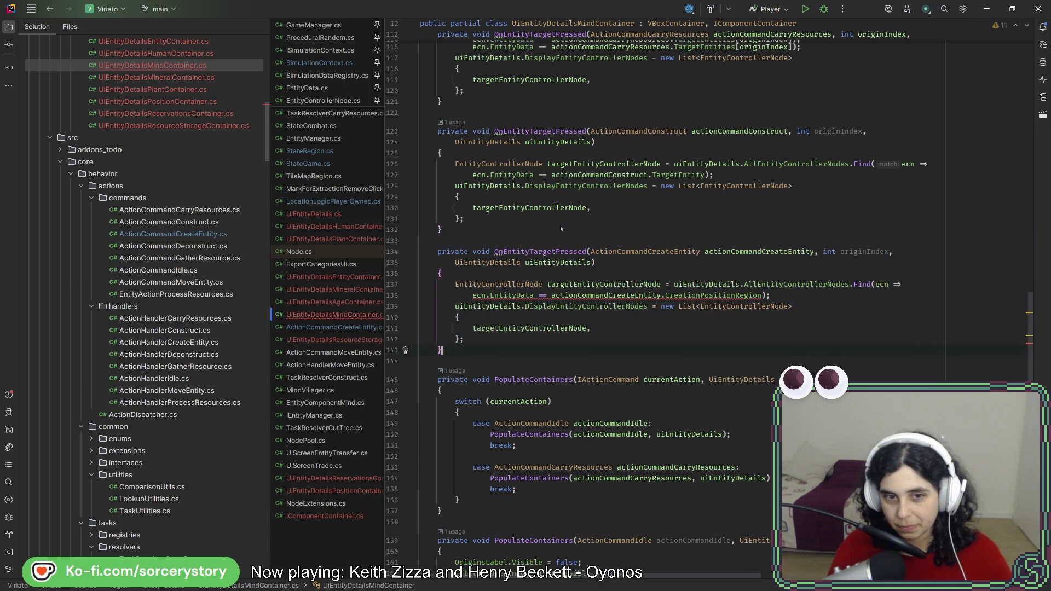
pyautogui.hotkey('ctrl', 'v')
# Change the copy's parameter to ActionCommandIdle actionCommandIdle
pyautogui.click(700, 372)
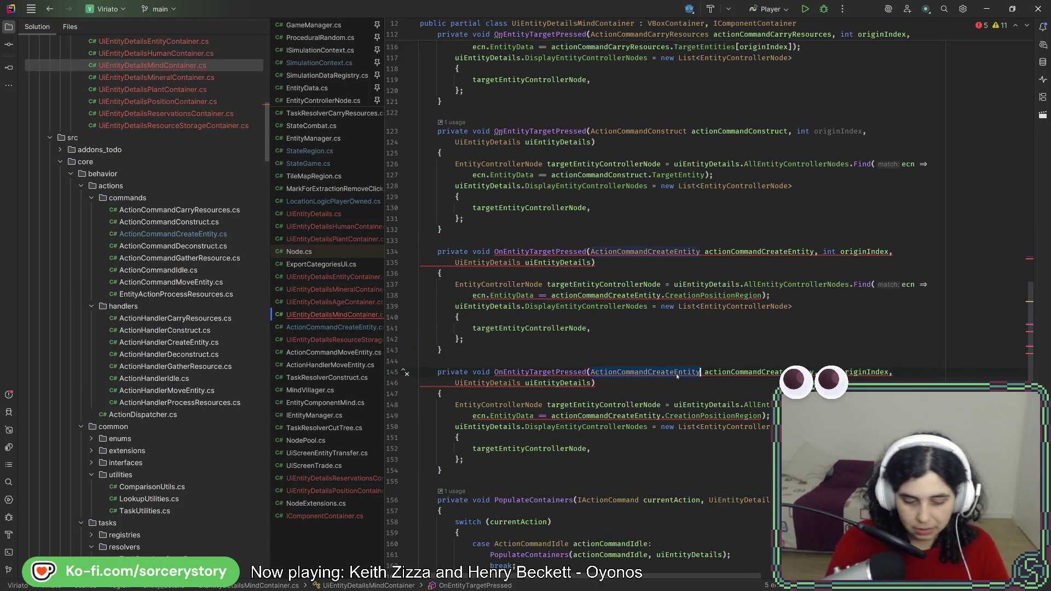
pyautogui.press('BackSpace')
pyautogui.press('BackSpace')
pyautogui.press('BackSpace')
pyautogui.write('Idle')
pyautogui.press('Return')
pyautogui.doubleClick(684, 373)
pyautogui.write('act')
pyautogui.press('Return')
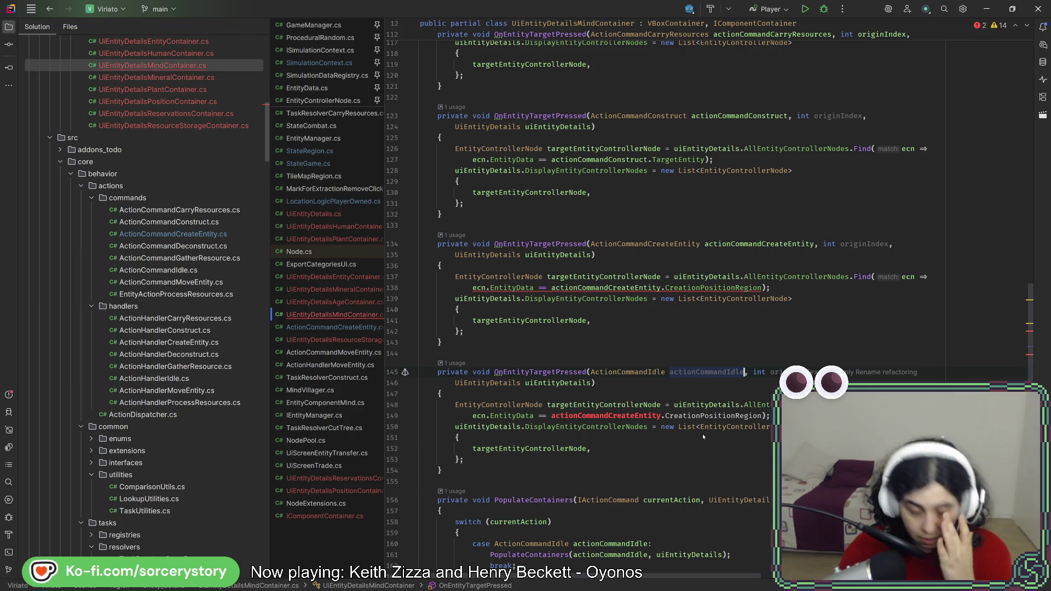
pyautogui.click(583, 343)
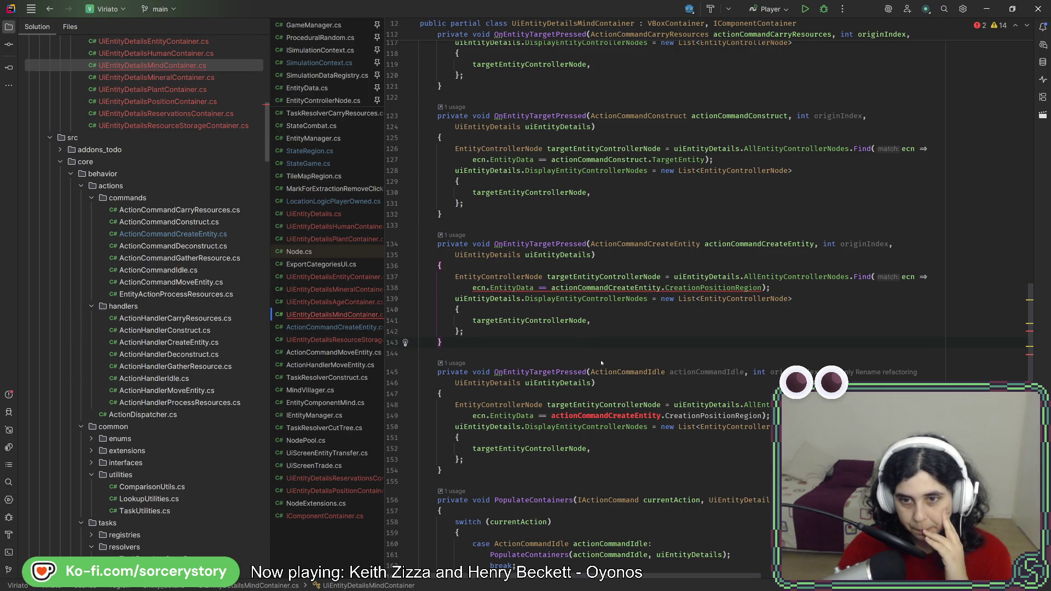
pyautogui.scroll(3, 600, 361)
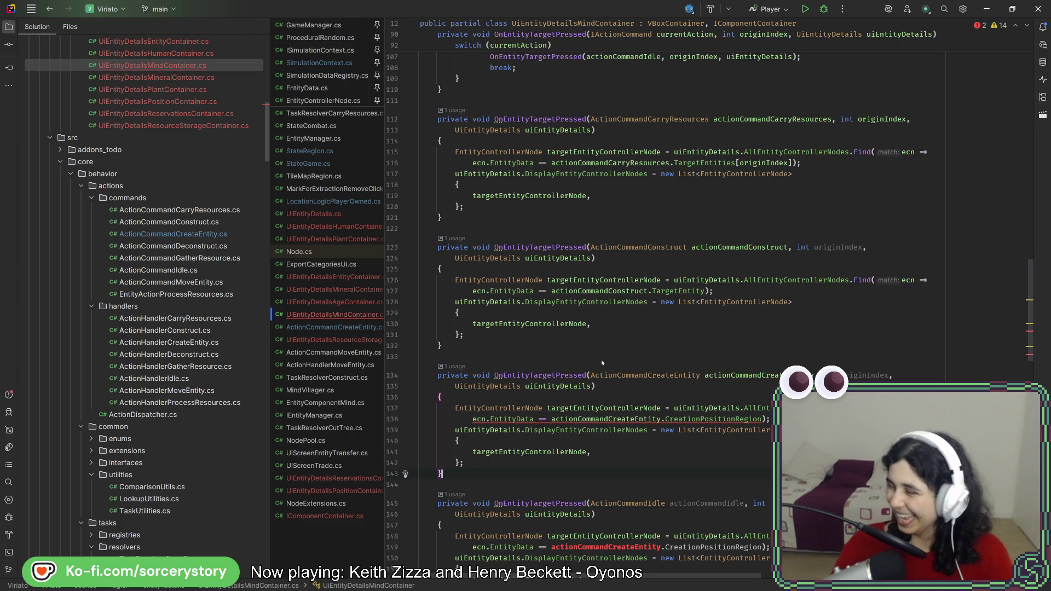
# Comment out lines 126–131, the entire body of the ActionCommandConstruct OnEntityTargetPressed handler
pyautogui.click(648, 337)
pyautogui.click(660, 316)
pyautogui.click(670, 325)
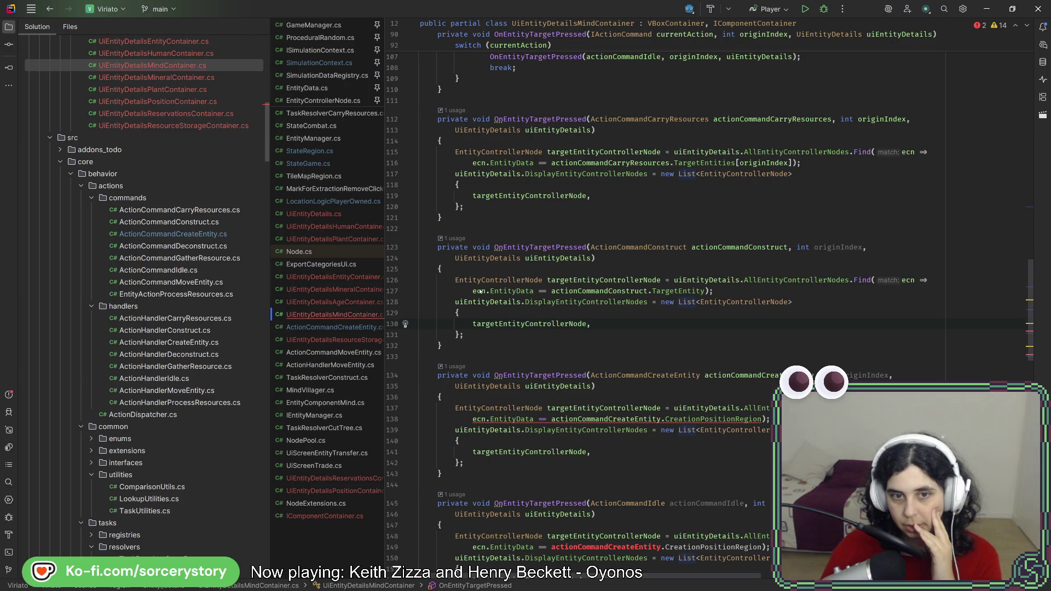
pyautogui.moveTo(480, 291)
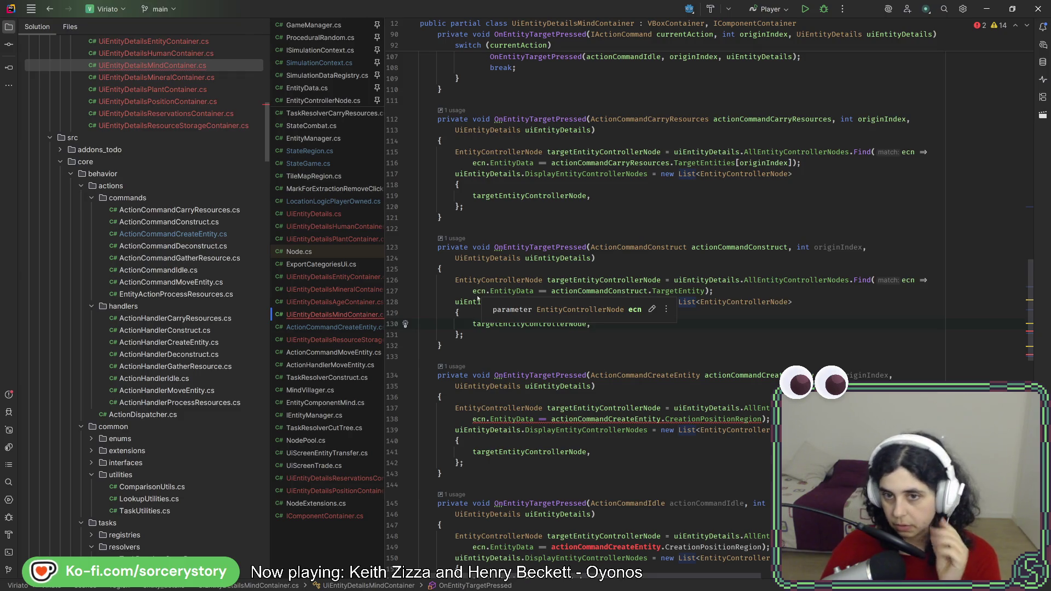
pyautogui.moveTo(464, 335); pyautogui.dragTo(512, 280)
pyautogui.click(506, 335)
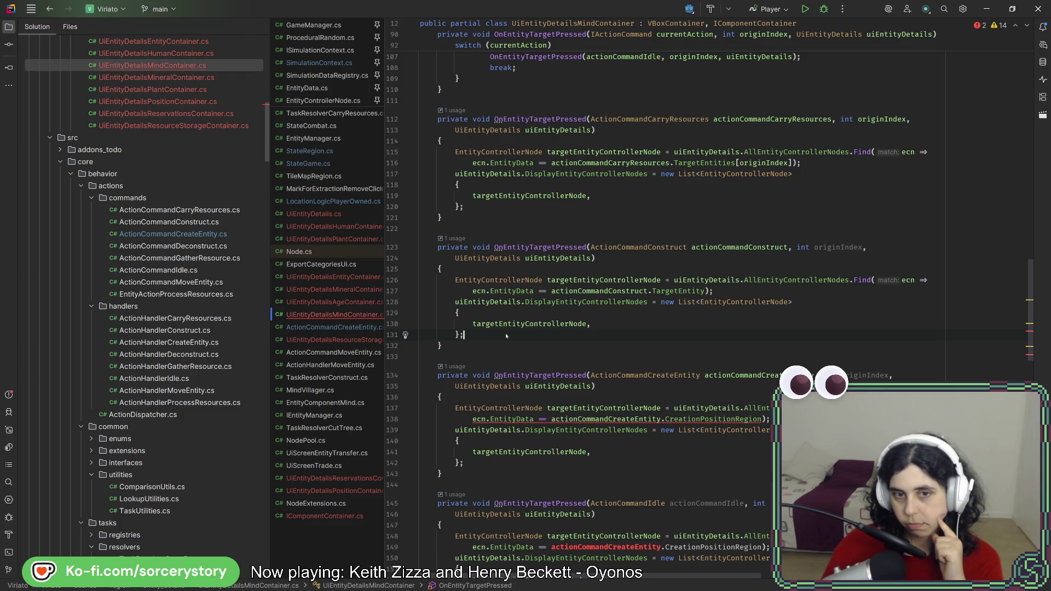
pyautogui.moveTo(505, 332); pyautogui.dragTo(520, 279)
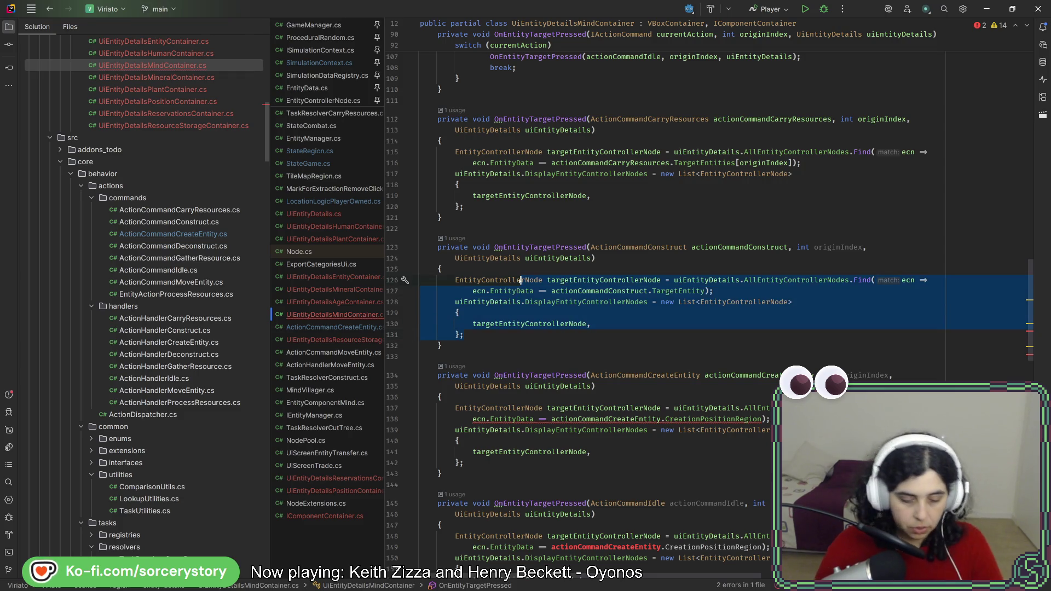
pyautogui.hotkey('ctrl', '/')
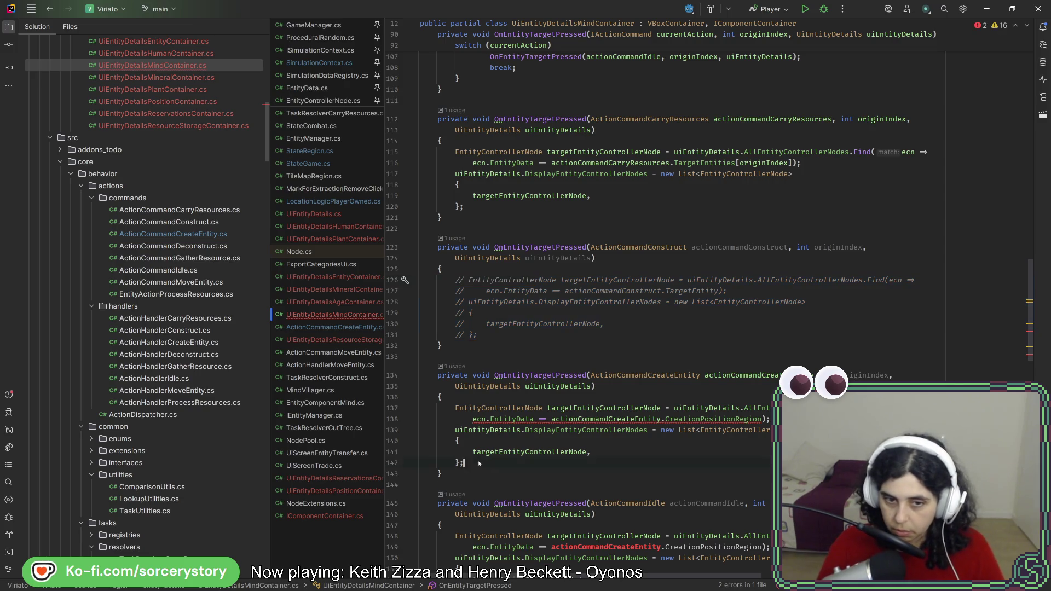